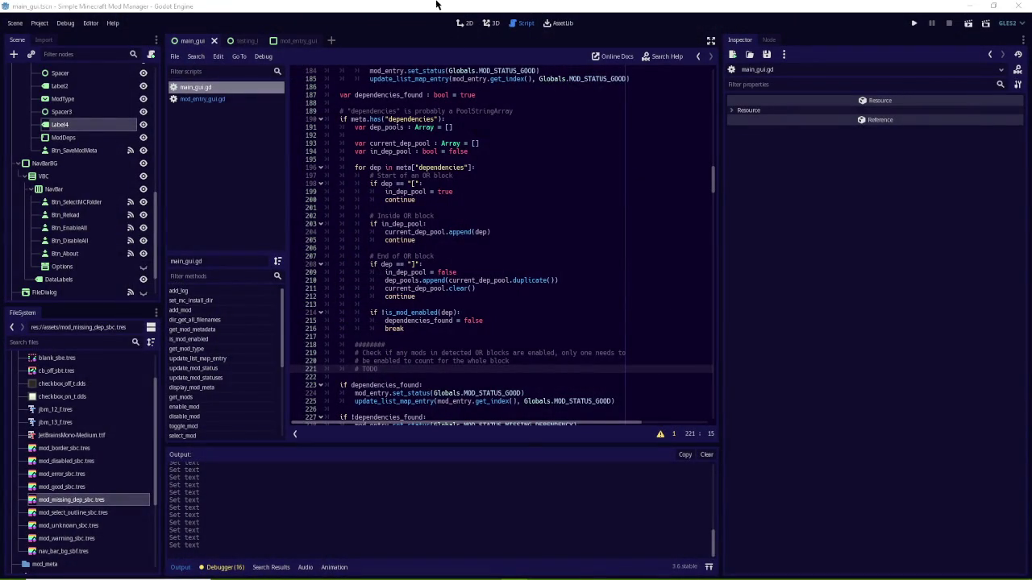
Highlight the uses of dependencies_found and MOD_STATUS_MISSING_DEPENDENCY in main_gui.gd
click(438, 7)
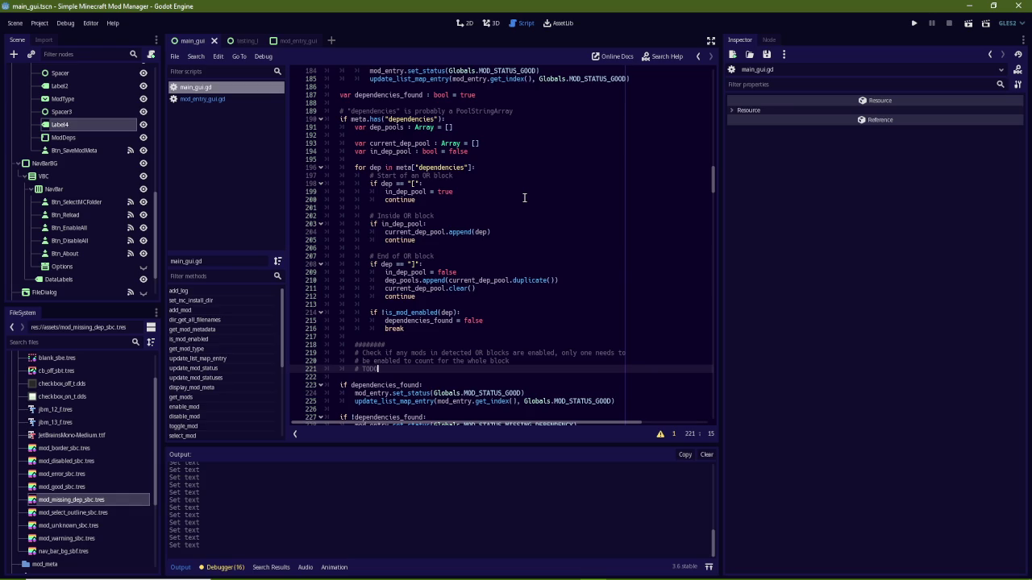
double_click(448, 320)
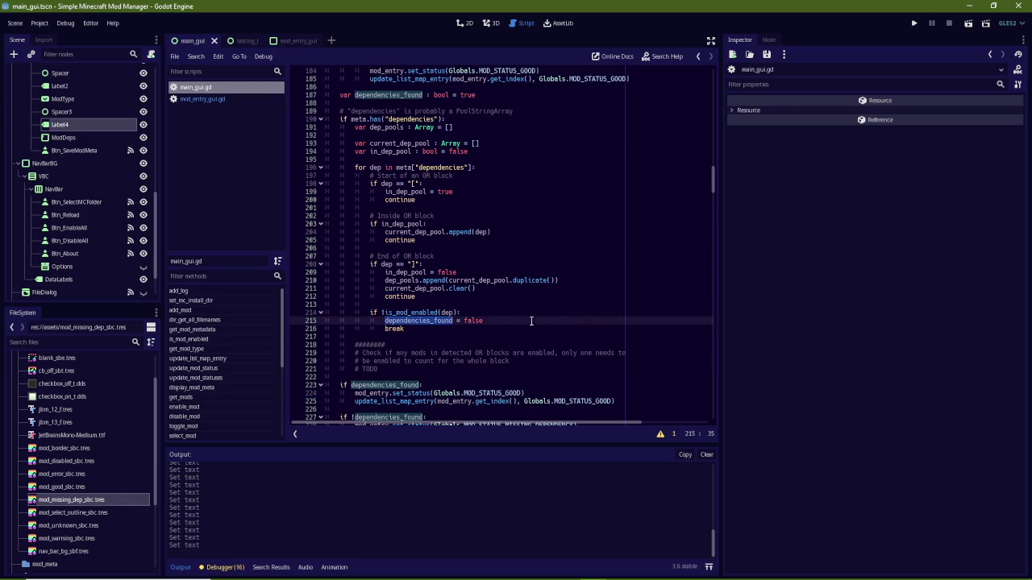
scroll(503, 288, down, 2)
scroll(502, 288, down, 1)
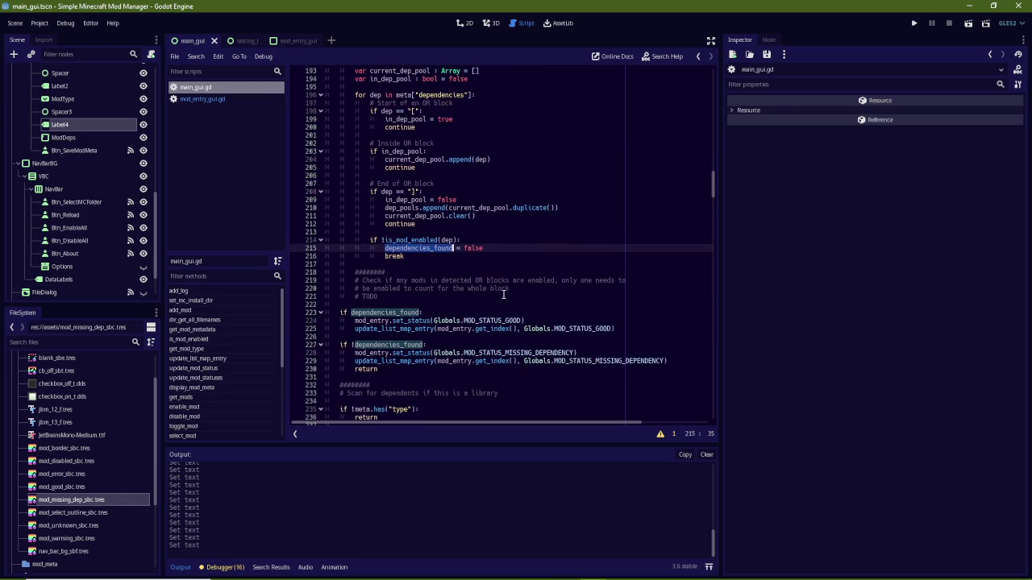
double_click(533, 352)
scroll(467, 297, up, 2)
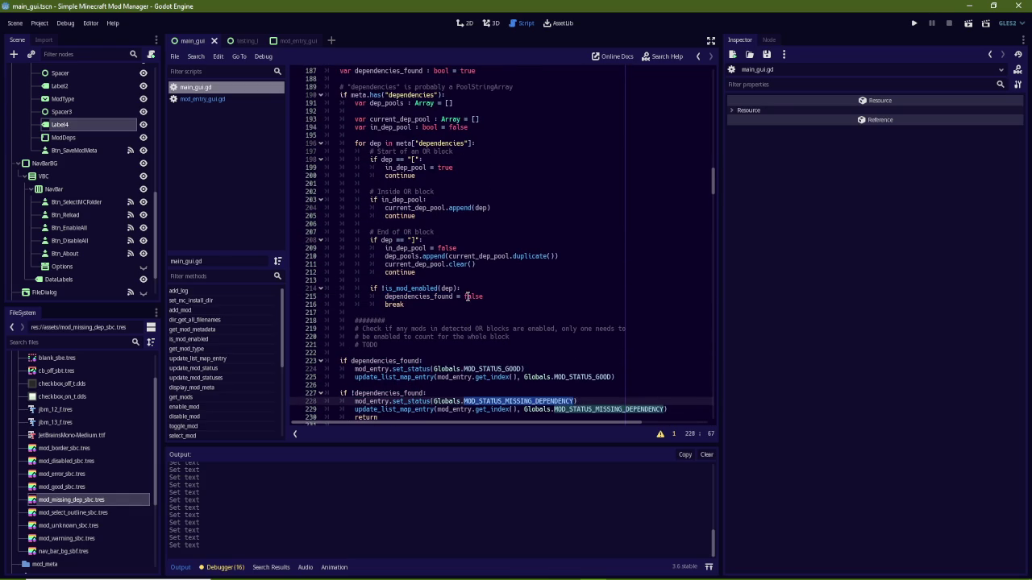
click(399, 303)
Add 'if dependencies_found:' under the TODO, with the comment '# Single dependency checks passed, check OR blocks if there were any'
click(442, 344)
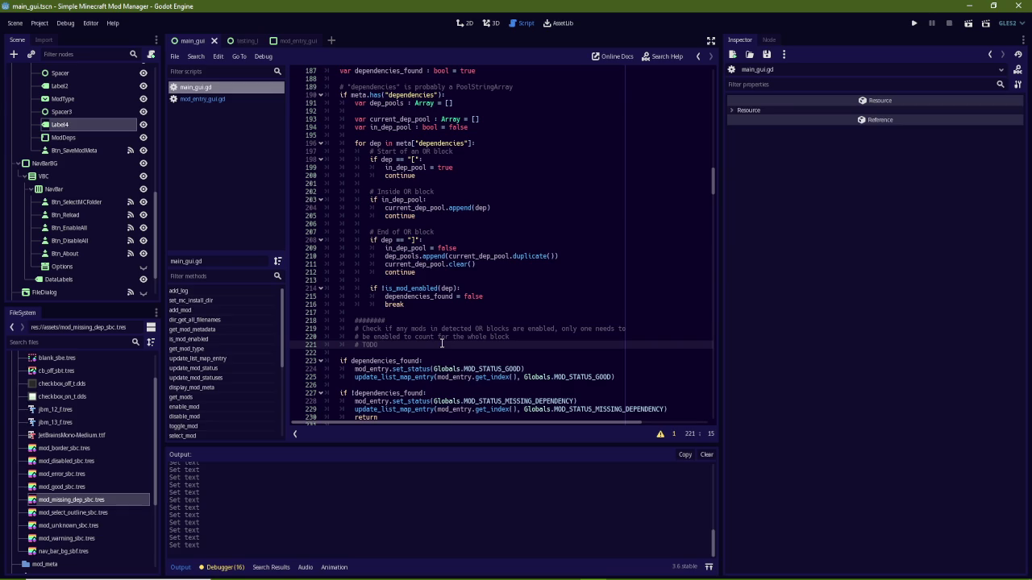
key(Return)
key(Return)
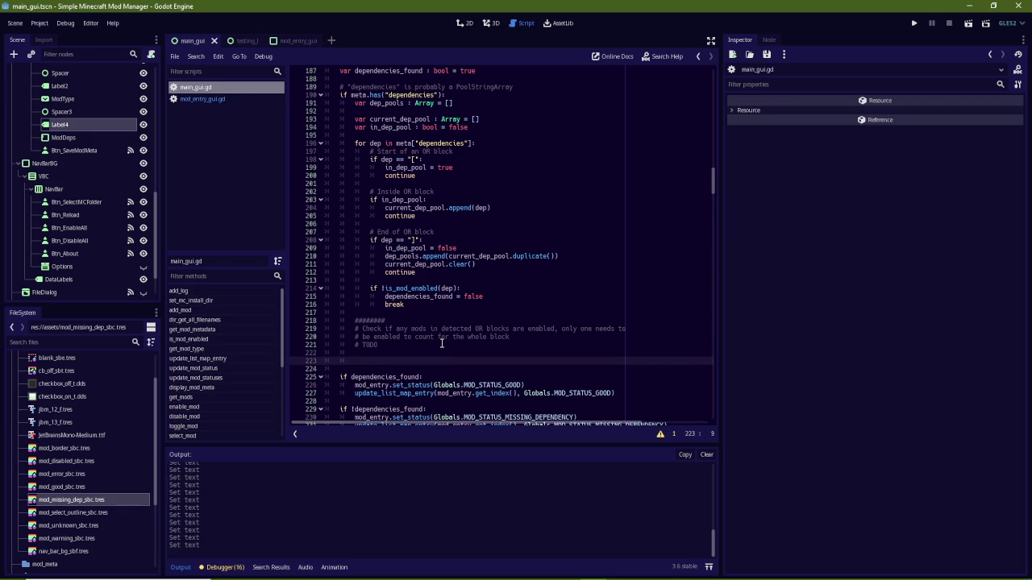
text(if depen)
text(den)
key(Return)
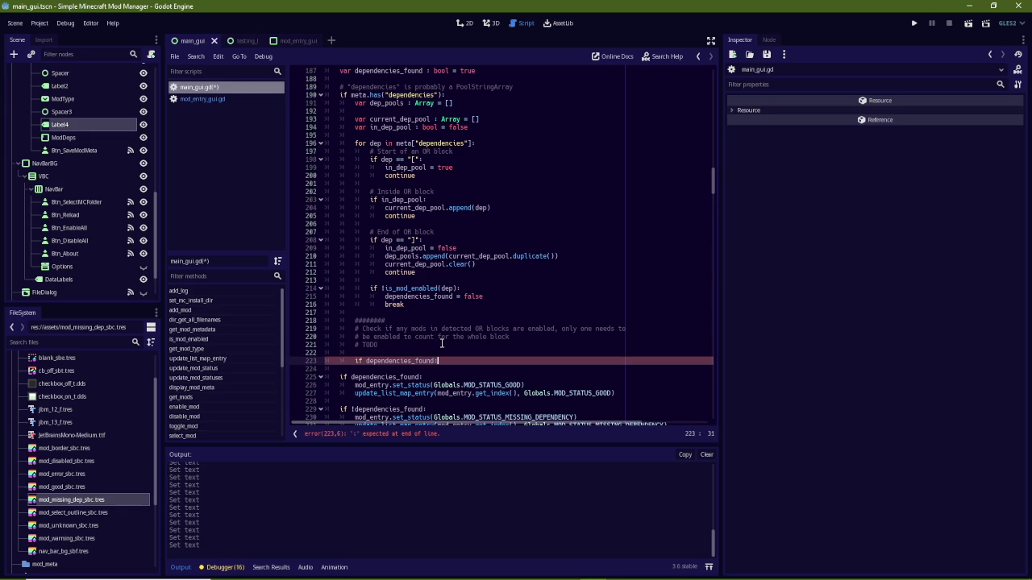
key(ctrl+shift+Return)
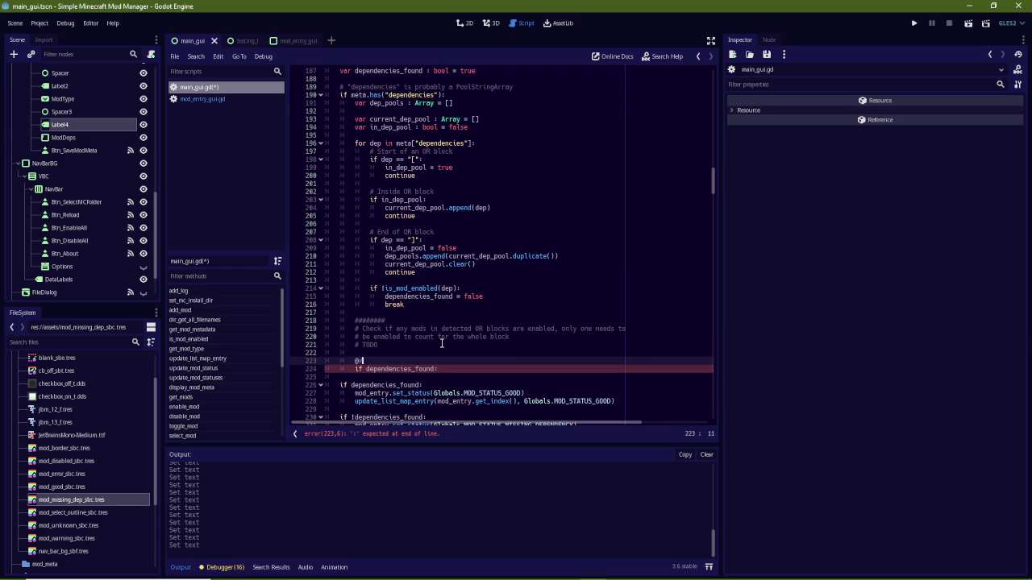
text(# Single dependency)
key(BackSpace)
key(BackSpace)
key(BackSpace)
key(BackSpace)
key(BackSpace)
key(BackSpace)
text(ndency)
text( checks )
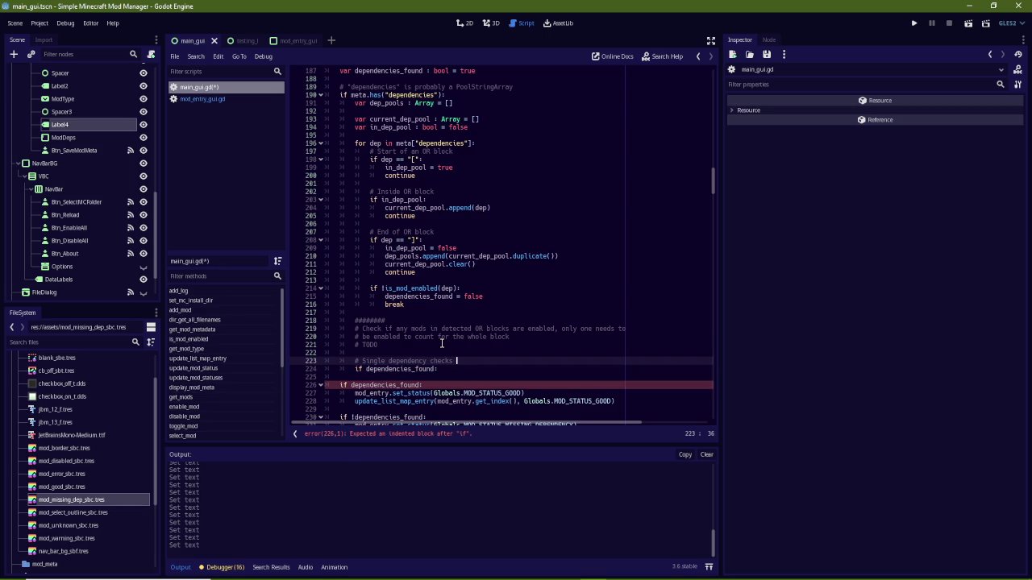
text(passed, ch)
text(eck )
text(OR blocks if there were any)
Delete the old OR-block TODO comment lines below the ######## marker
drag(447, 352, 459, 321)
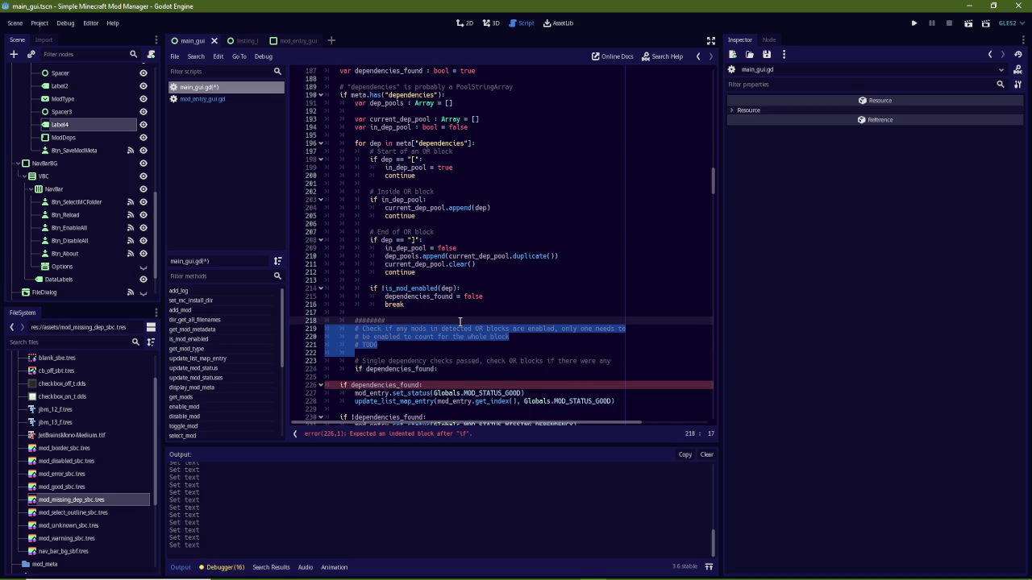
key(Delete)
key(Return)
click(487, 344)
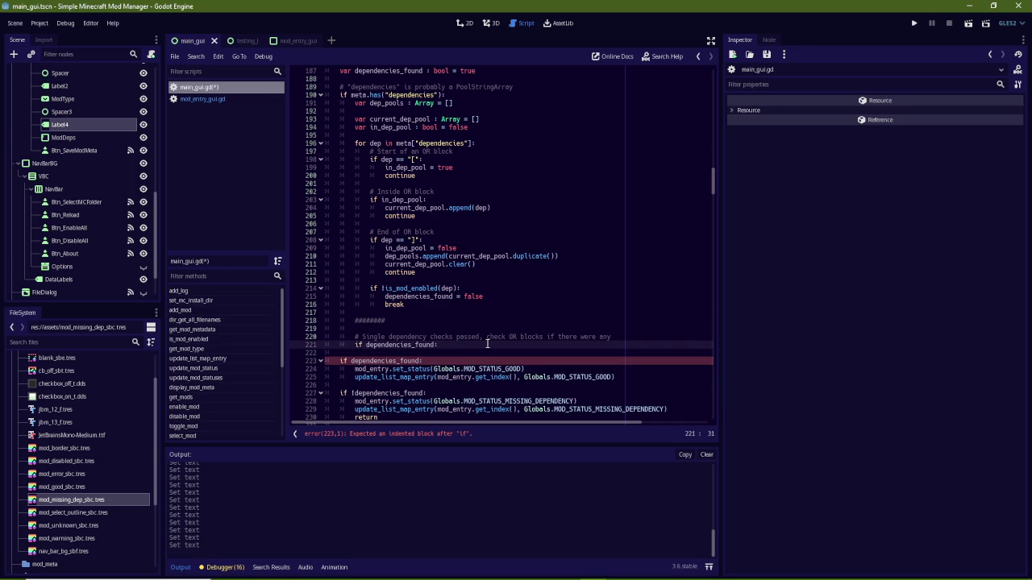
Add 'for dep_pool in dep_pools:' on a new line inside the dependencies_found check
key(Return)
text(for)
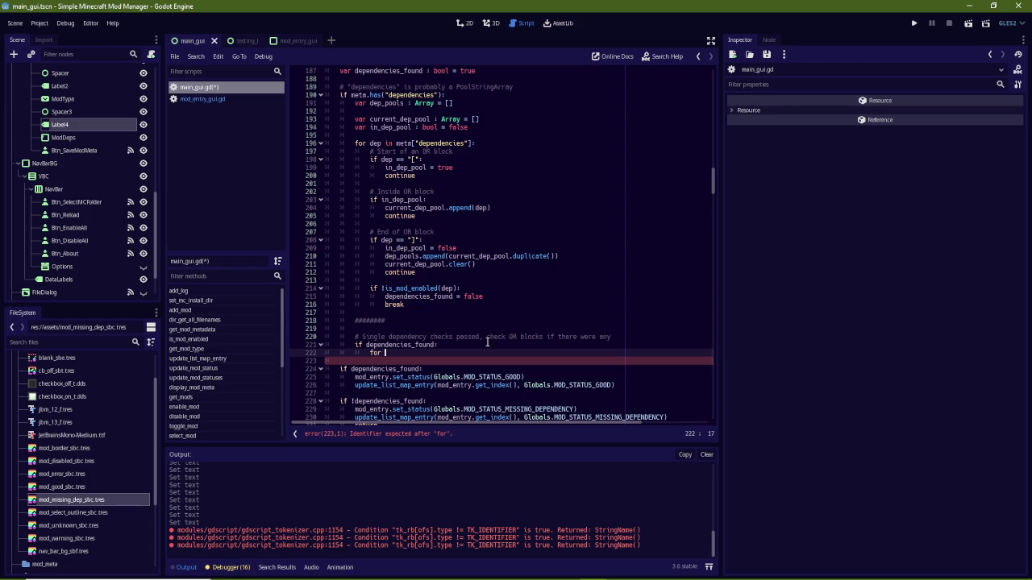
text(dep_po)
text(ol i)
text(n dep_pools)
text(:)
key(Return)
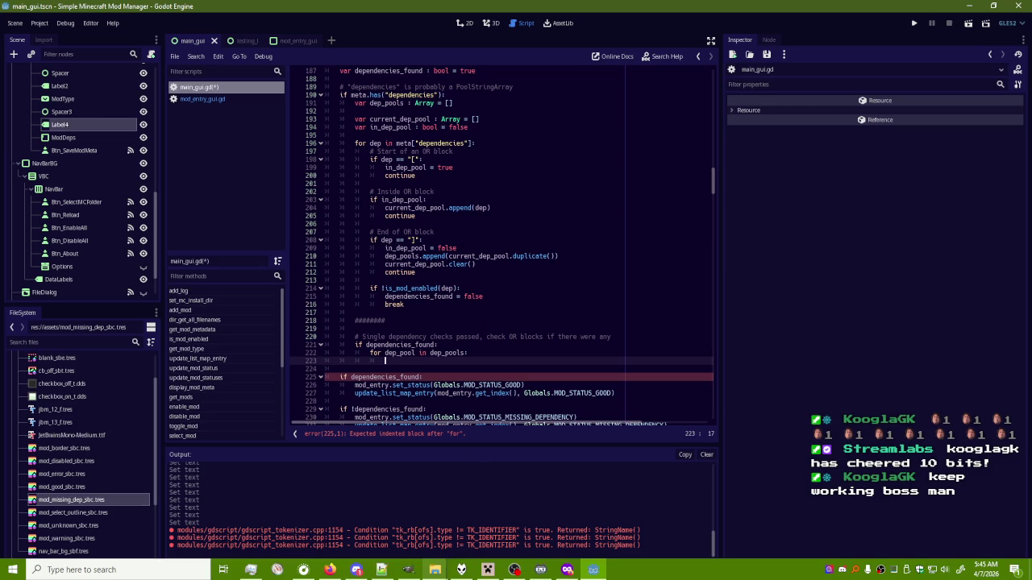
mouse_move(357, 570)
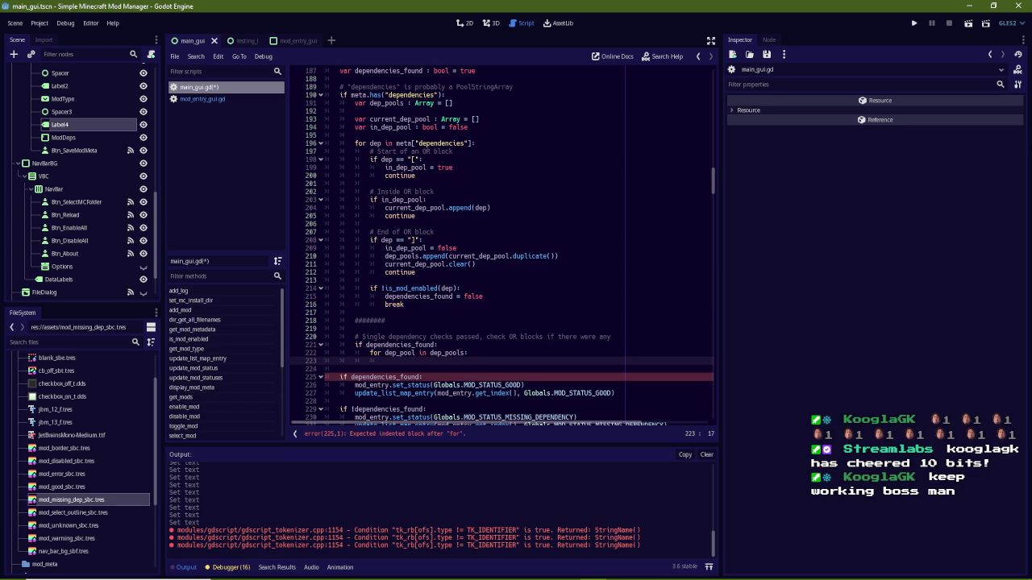
text(var mod)
Declare 'var or_dep_found : bool = false' and start an 'if is_mod_enabled(' line below it
key(BackSpace)
text(p_)
text(found)
click(445, 361)
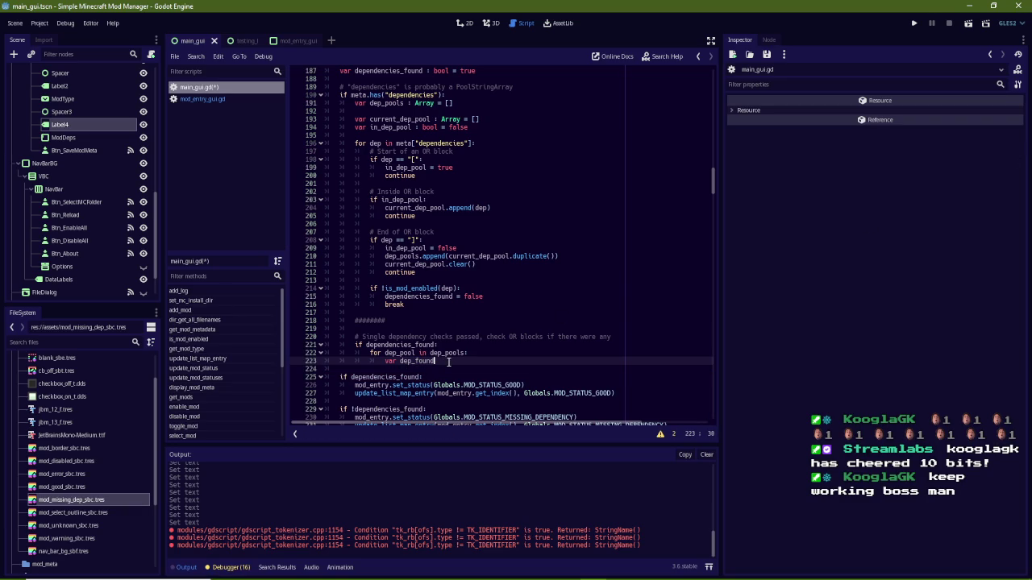
text(or_dep_found )
text(: bool )
text(= false)
key(Return)
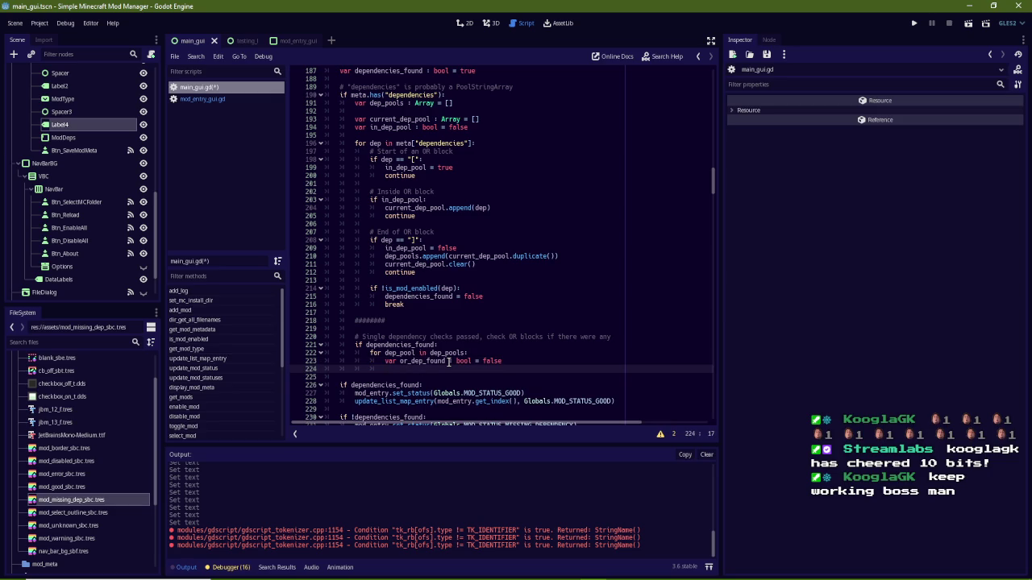
text(if )
text(is_mo)
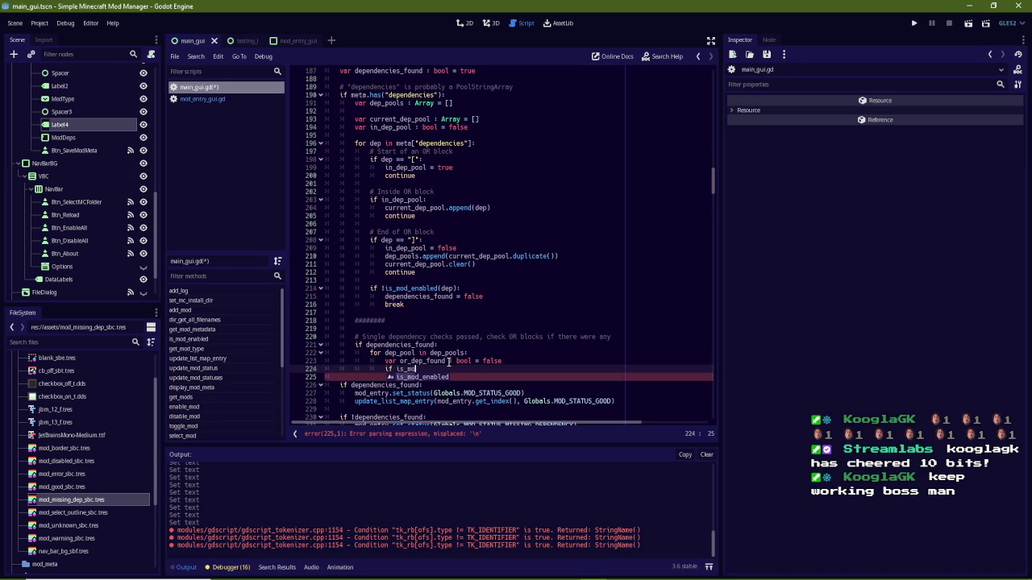
key(Return)
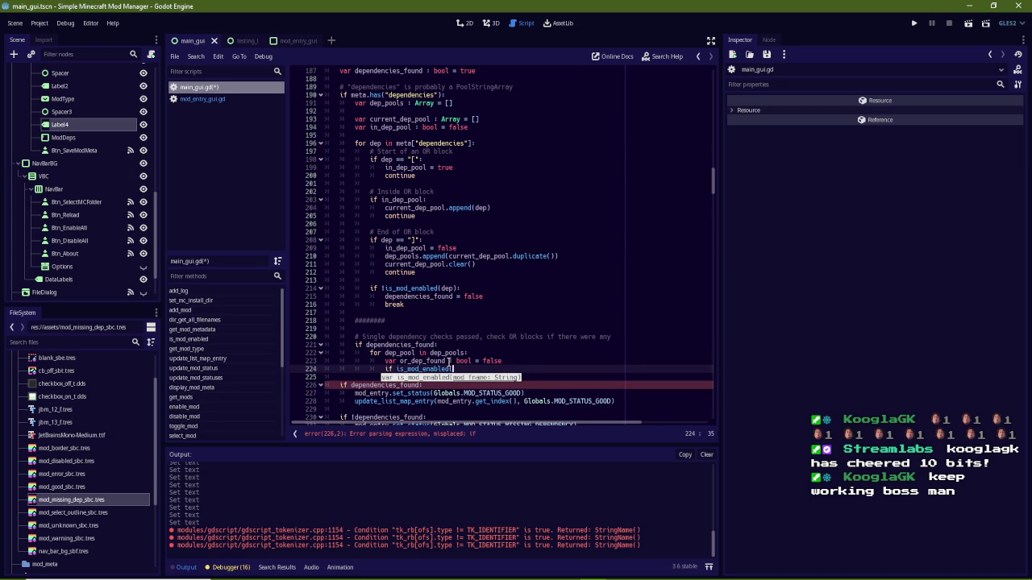
Remove the stray blank line and fix the misspelled bool in the or_dep_found declaration
key(Up)
key(Up)
key(End)
key(Return)
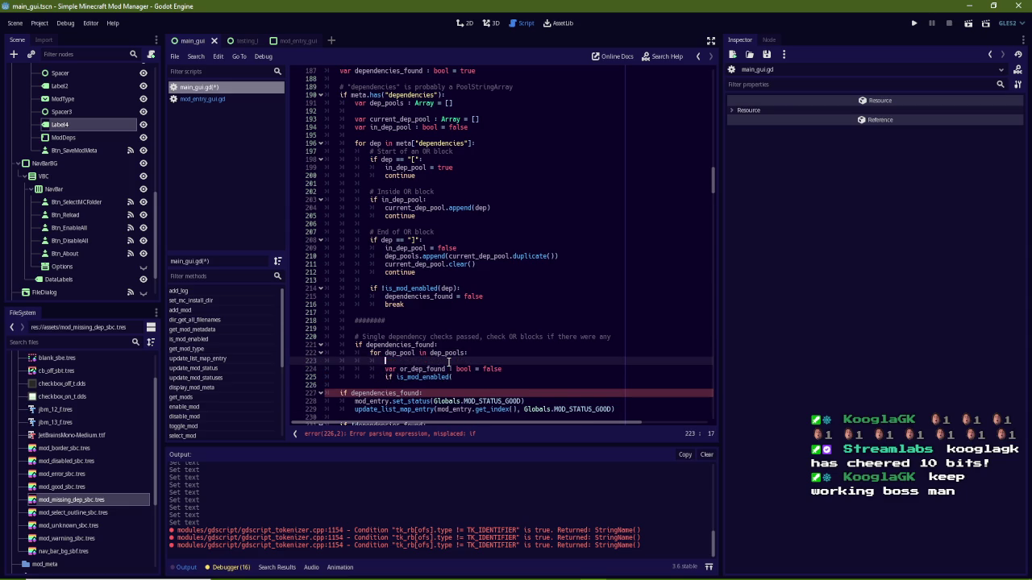
key(ctrl+shift+k)
key(End)
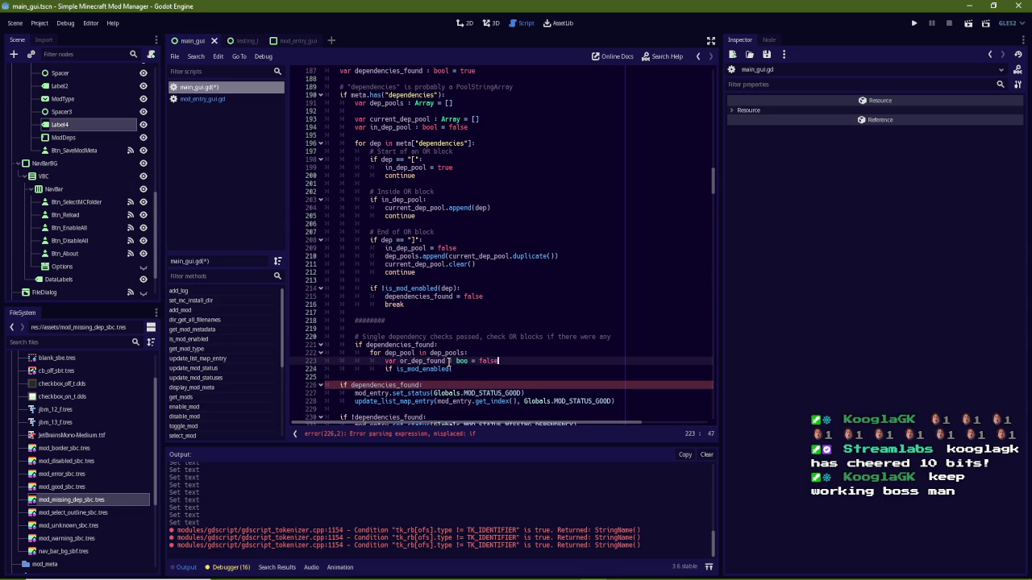
key(ctrl+Left)
key(ctrl+Left)
text(l)
key(Return)
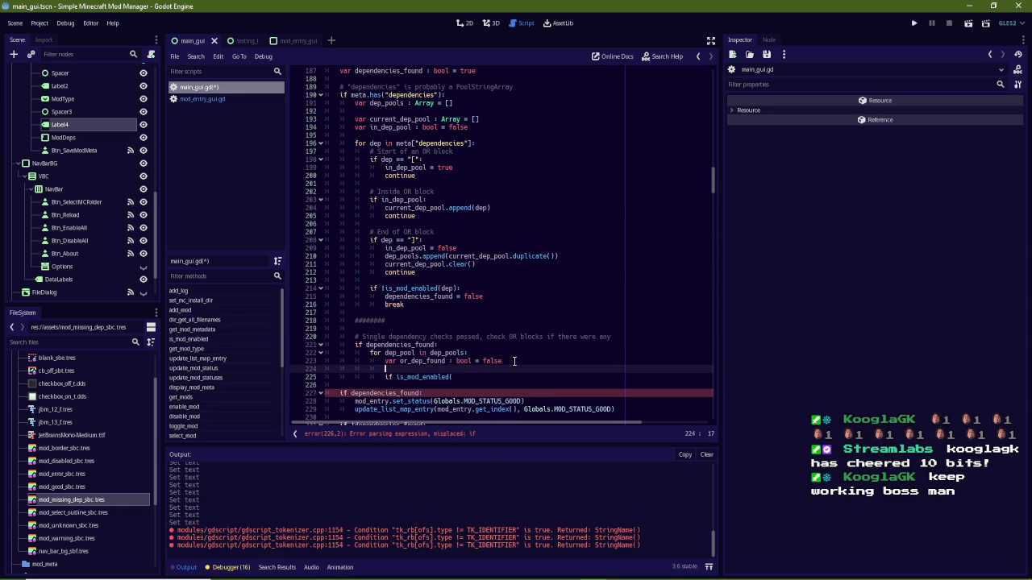
Insert a 'for dep_entry in dep_pool:' loop and indent the is_mod_enabled check inside it
text(for)
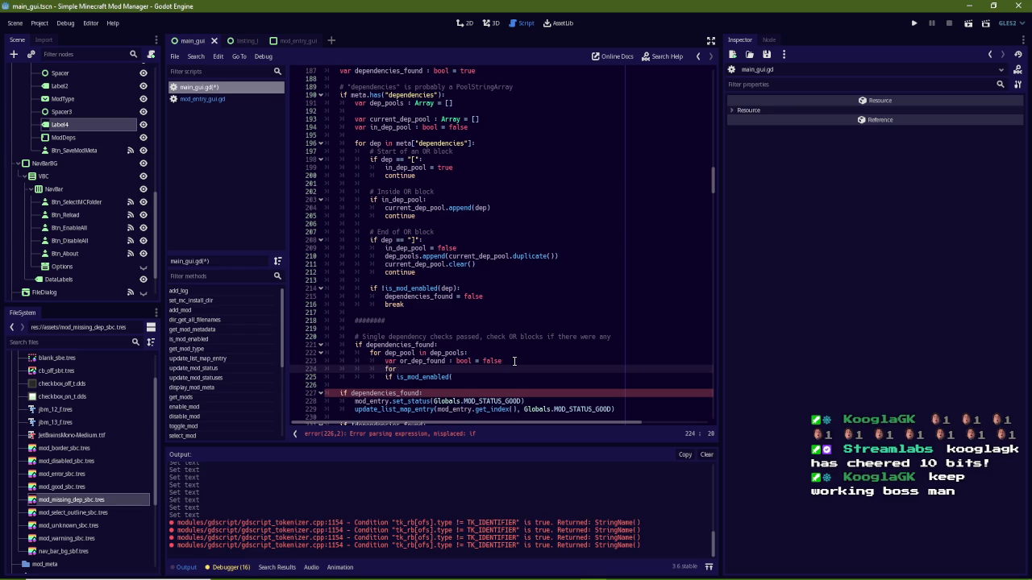
text( dep entry)
text(in dep_pool)
key(Down)
key(Home)
key(Tab)
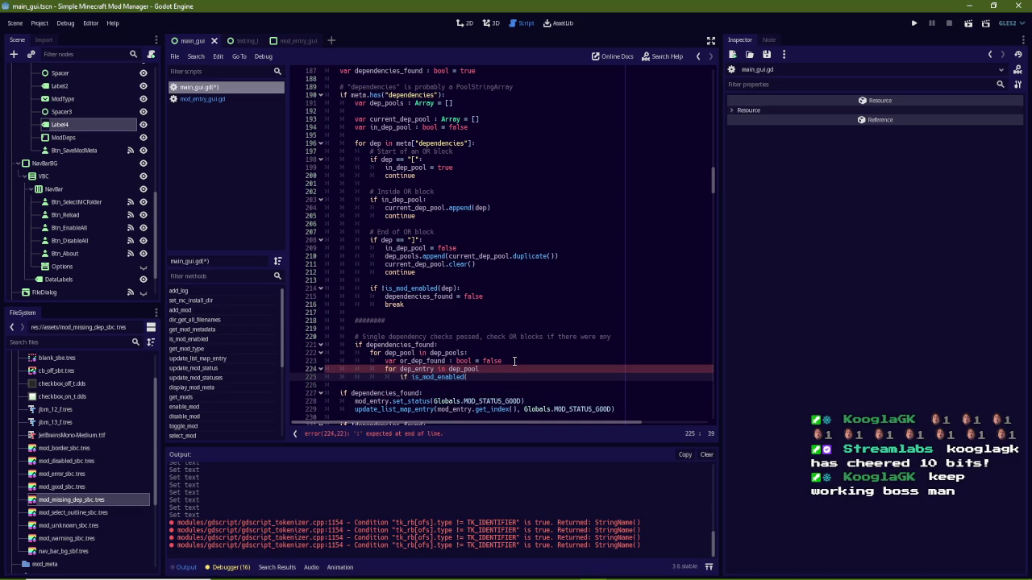
key(Up)
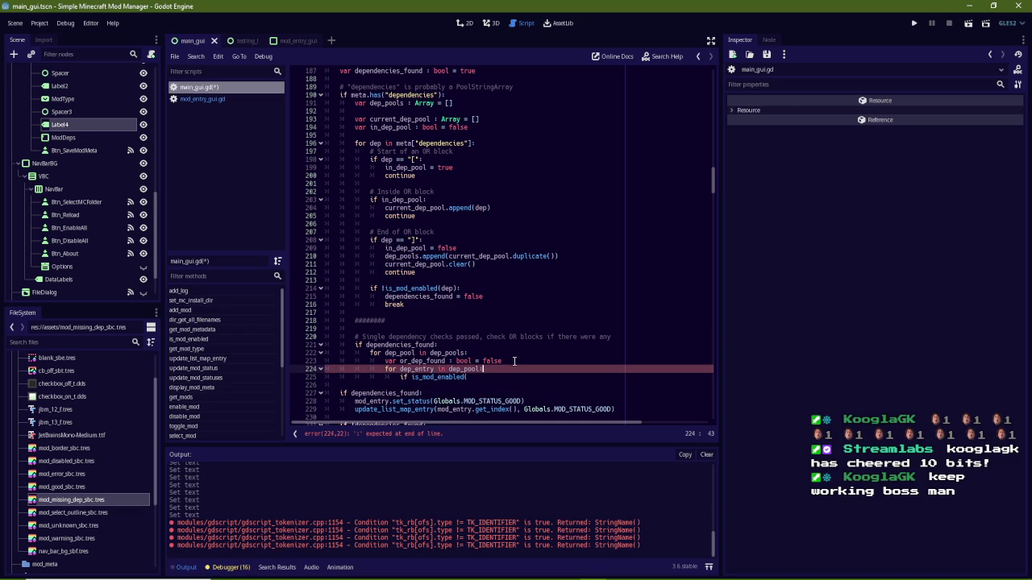
text(:)
key(Down)
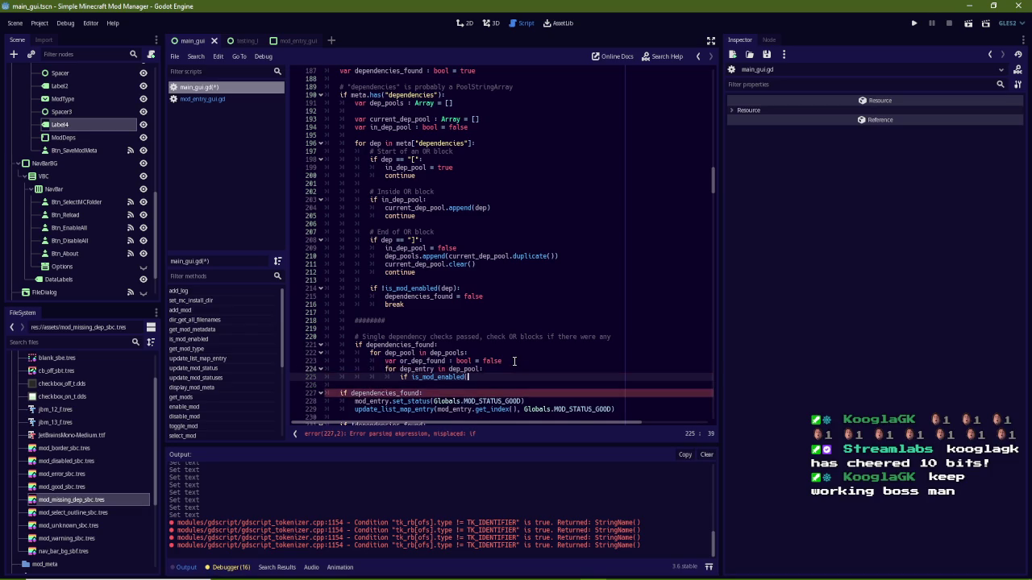
scroll(514, 361, down, 1)
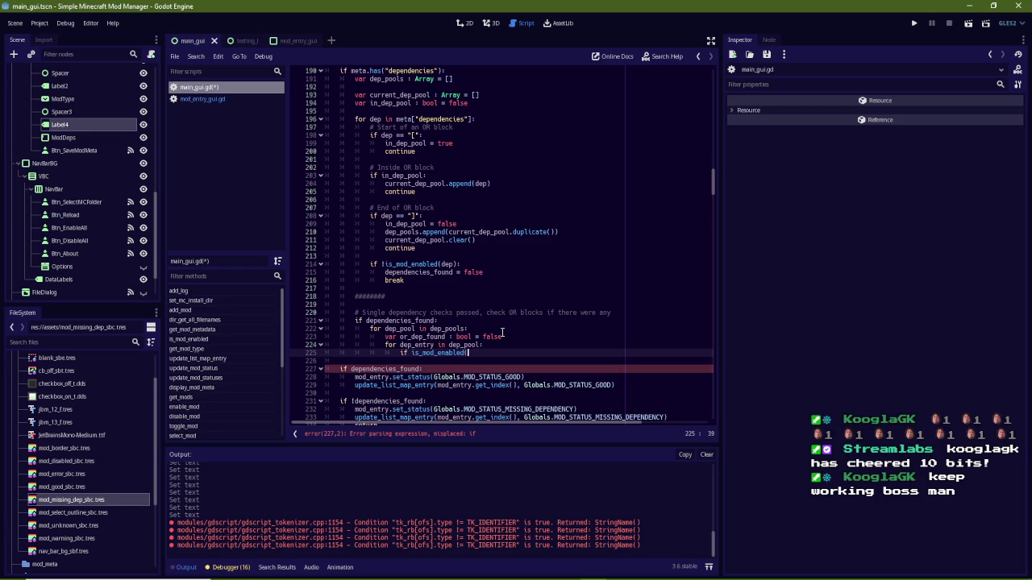
Complete the condition as 'if is_mod_enabled(dep_entry):'
text(or_dep_found)
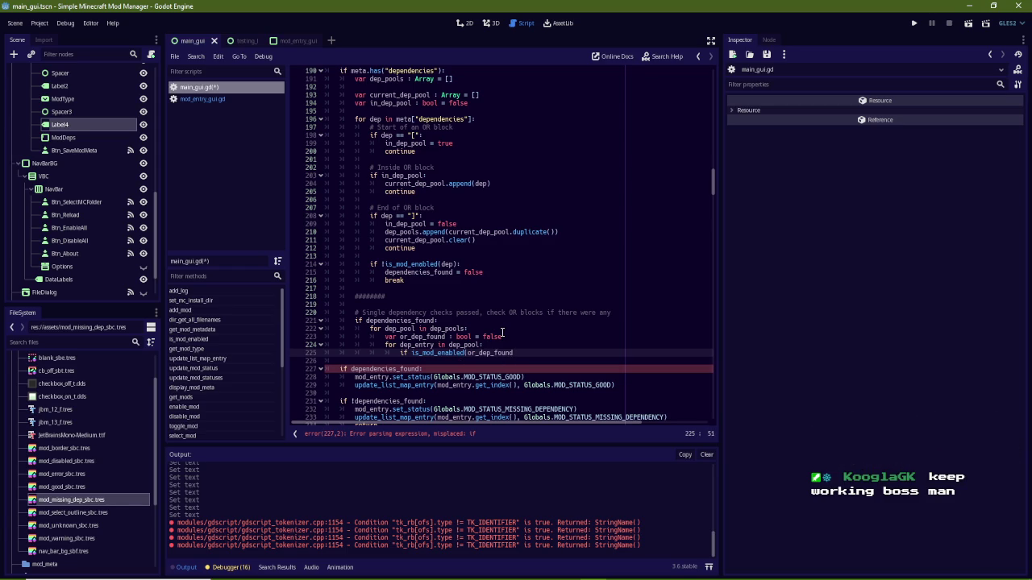
key(BackSpace)
key(BackSpace)
key(BackSpace)
text(dep_entry):)
key(Return)
Inside it, set 'or_dep_found = true' and 'break', followed by a blank line
text(or_)
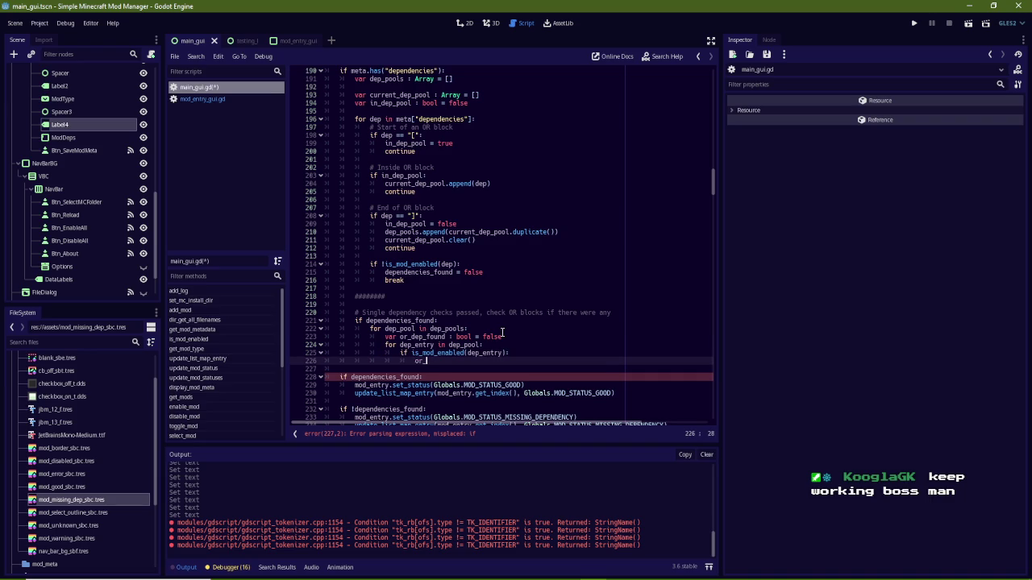
text(dep_found)
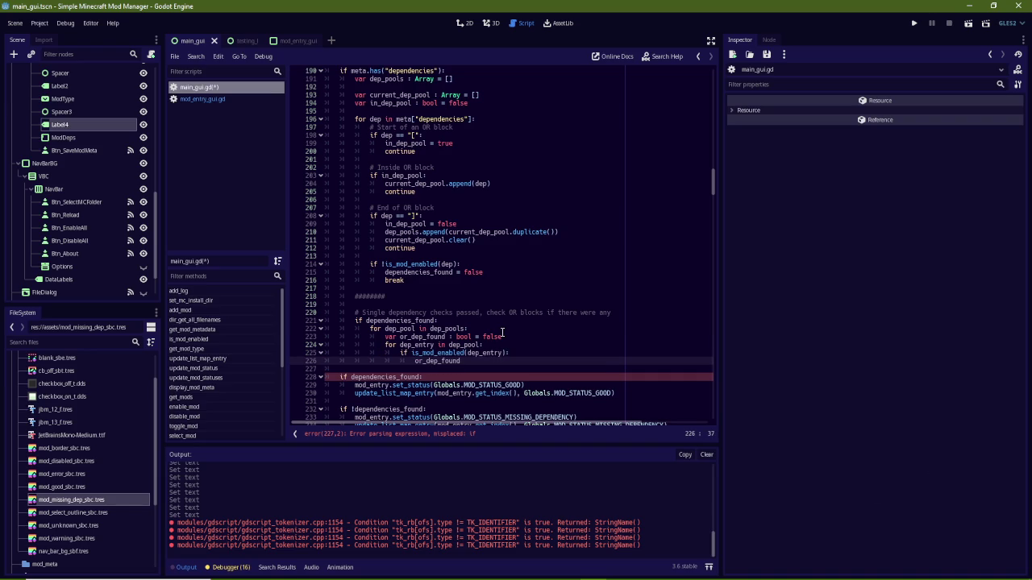
text( = true)
key(Return)
text(break)
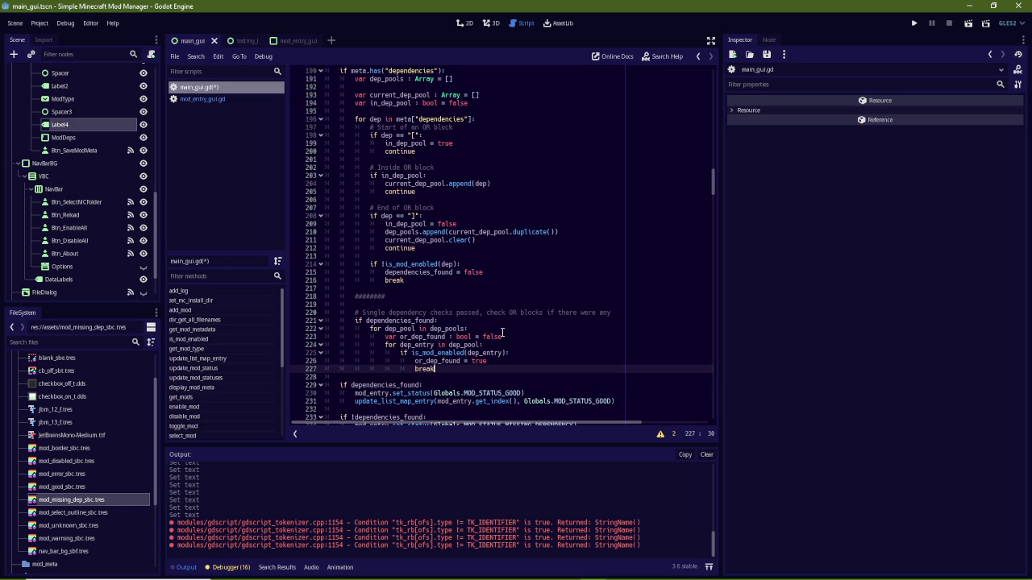
key(Up)
key(Up)
key(Up)
key(Home)
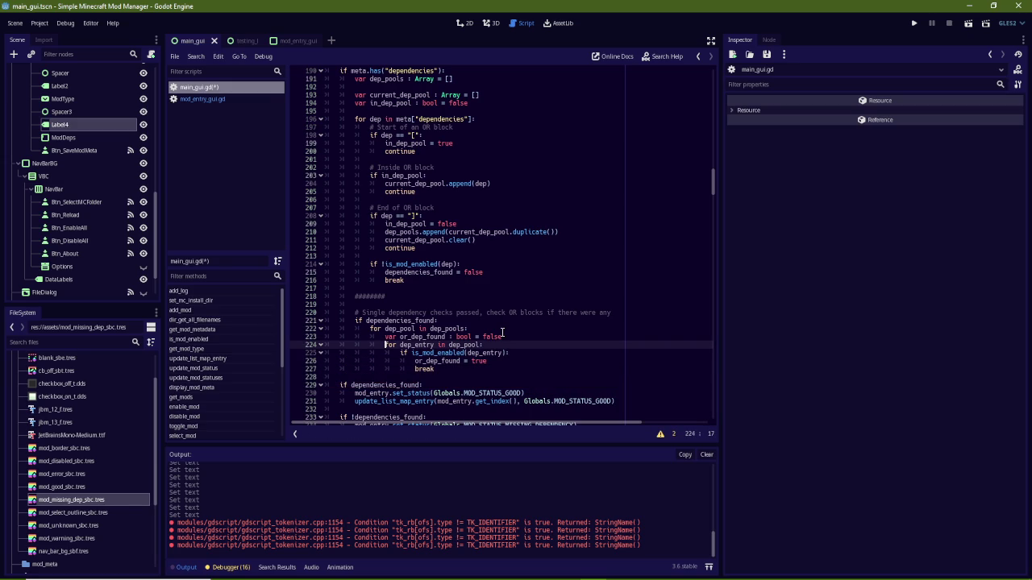
key(Down)
key(Down)
key(Down)
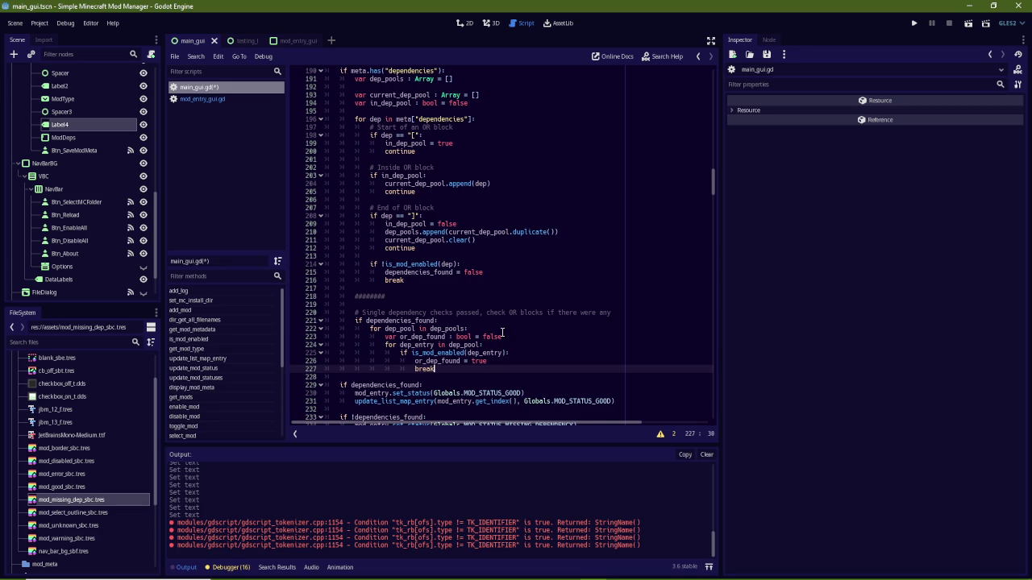
key(Return)
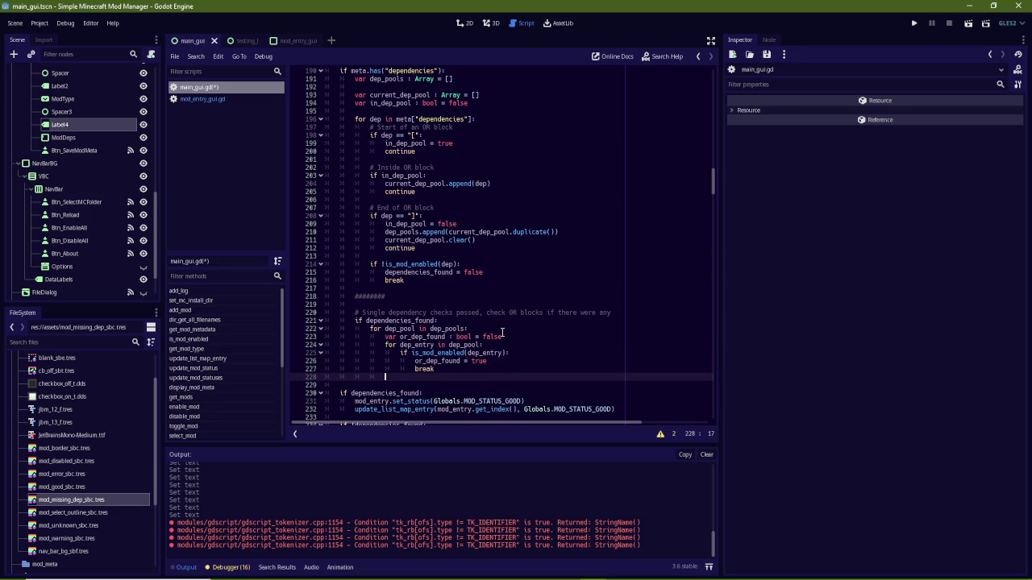
key(Up)
key(Up)
key(Up)
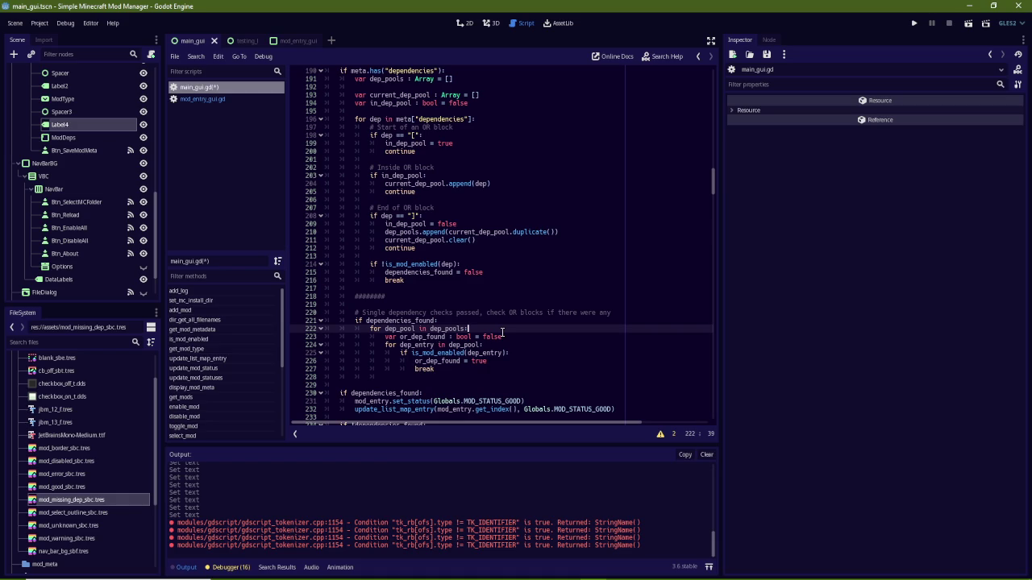
After the inner loop, add 'if !or_dep_found:' setting dependencies_found = false and breaking
key(Down)
key(Down)
key(Up)
key(Up)
key(Down)
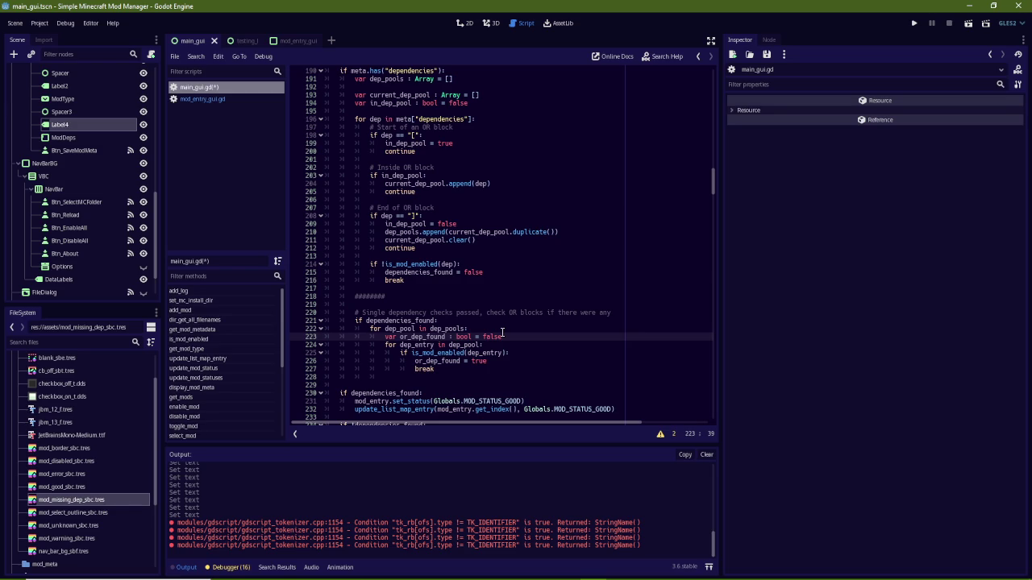
key(Down)
key(Down)
key(Down)
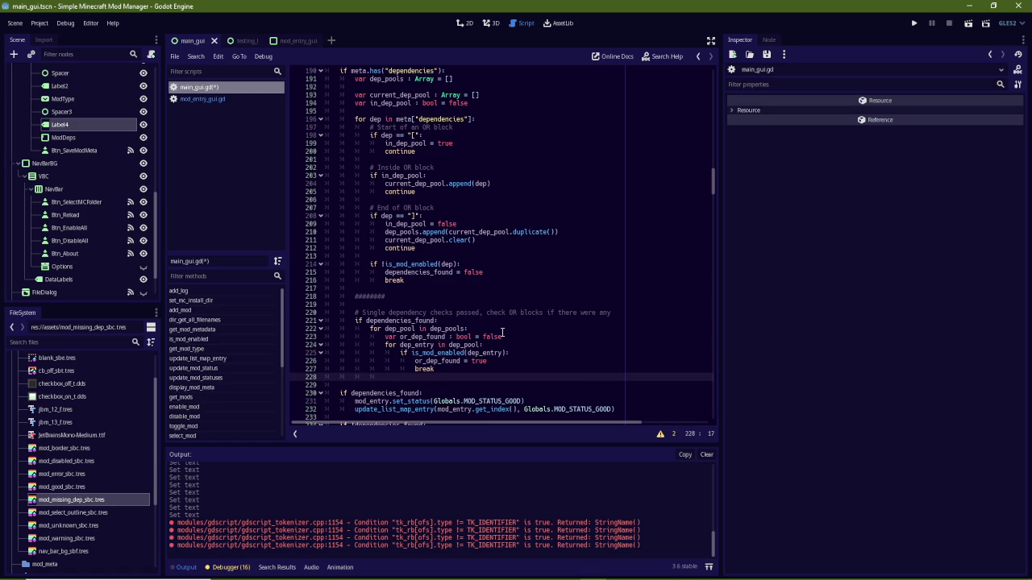
text(if !or_dep_found:)
key(Return)
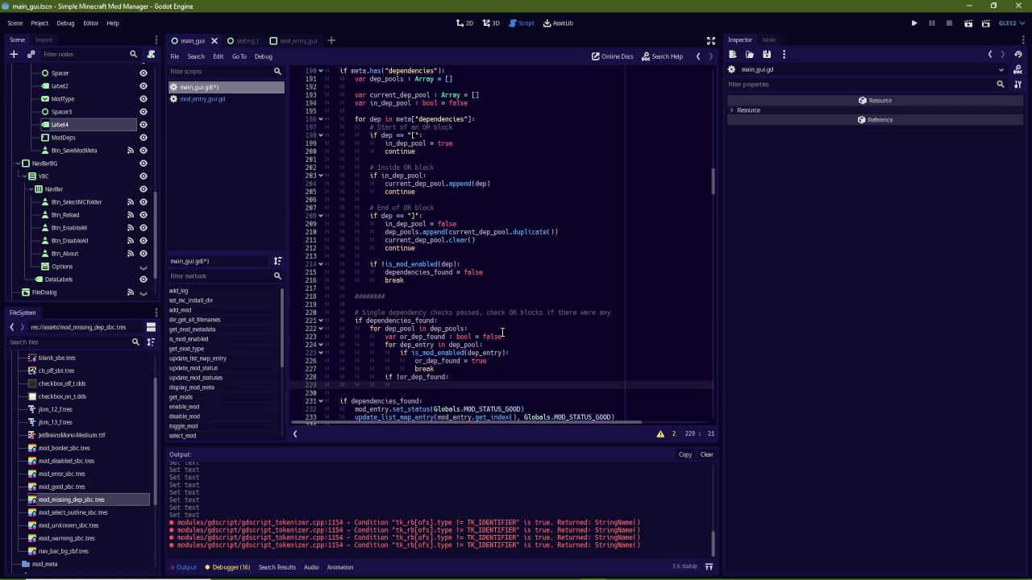
text(ep)
key(Return)
text(false)
key(Return)
text(break)
Add a blank line after the inner loop's break, switch to the 2D view and run the project
key(Up)
key(Up)
key(Up)
key(Down)
key(Down)
key(Down)
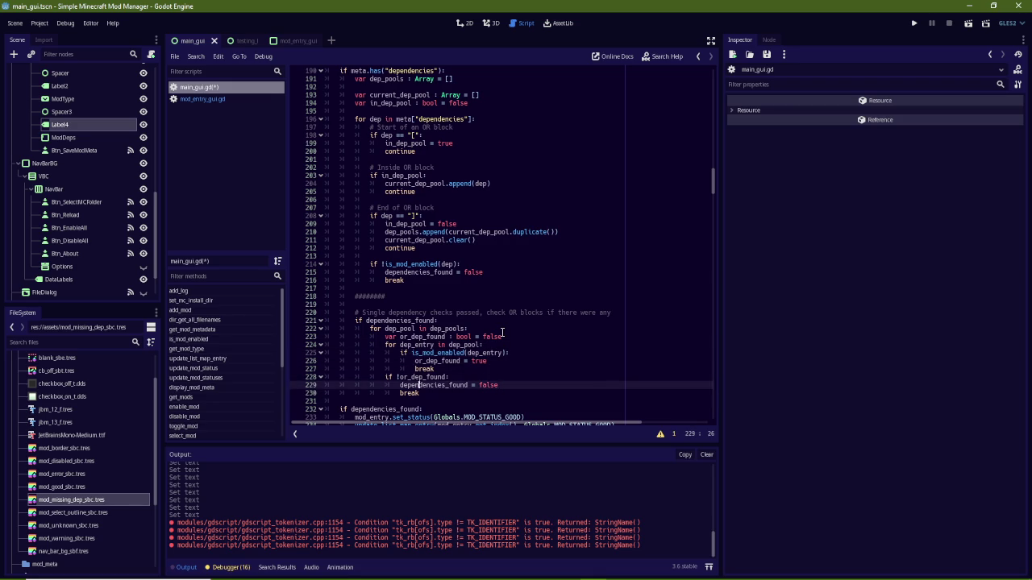
key(Up)
key(Up)
key(Return)
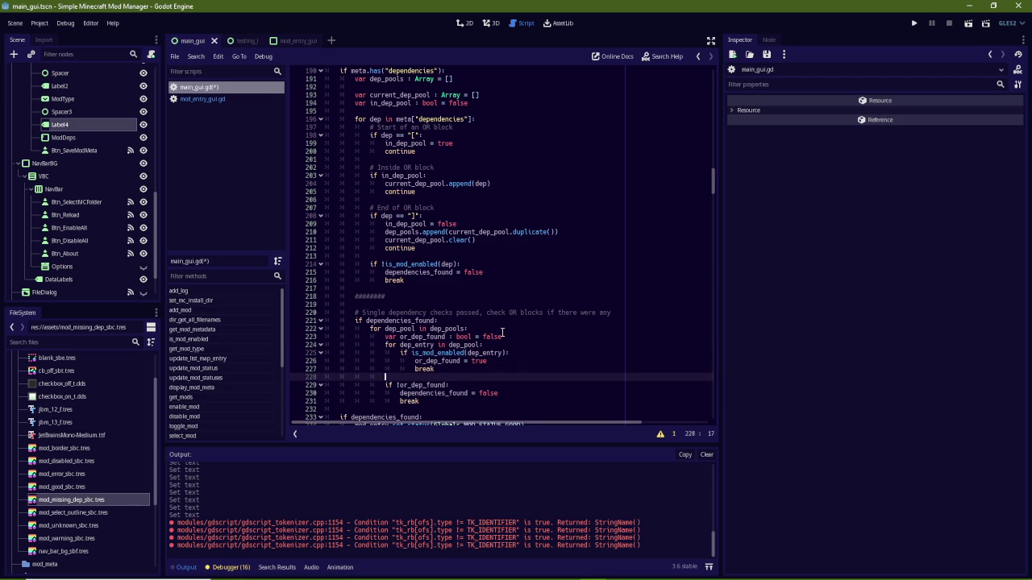
scroll(501, 332, down, 4)
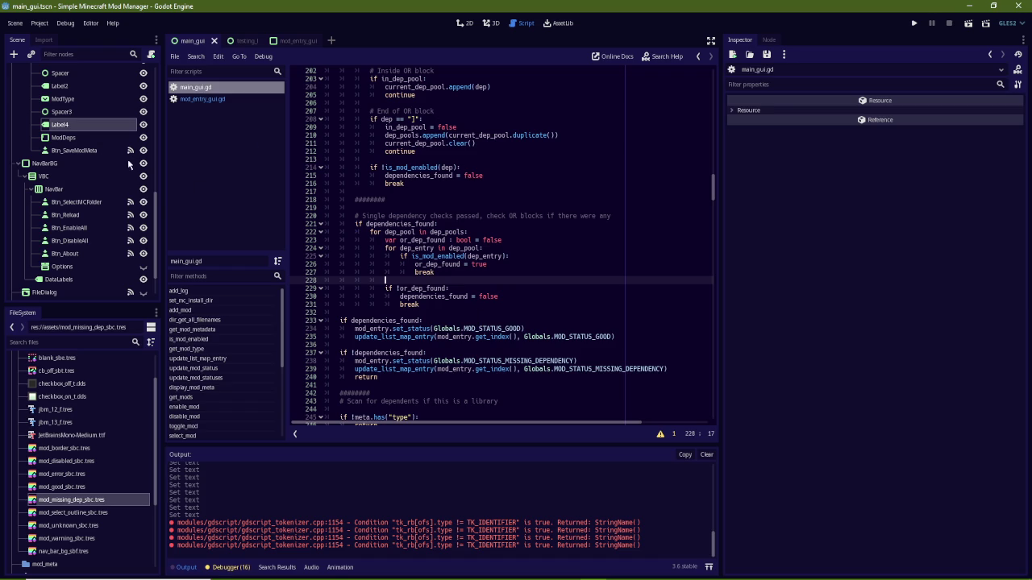
click(463, 24)
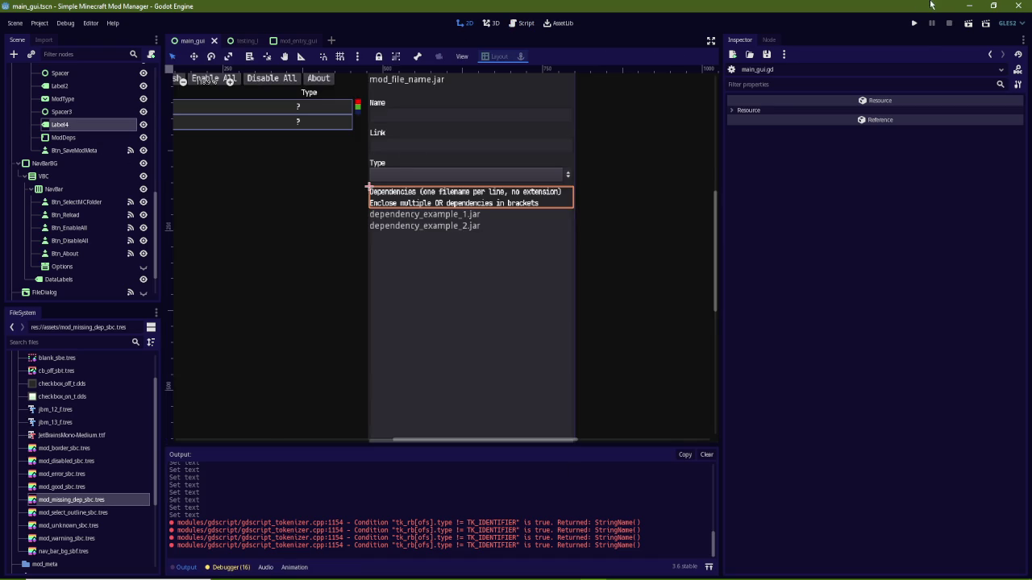
click(914, 24)
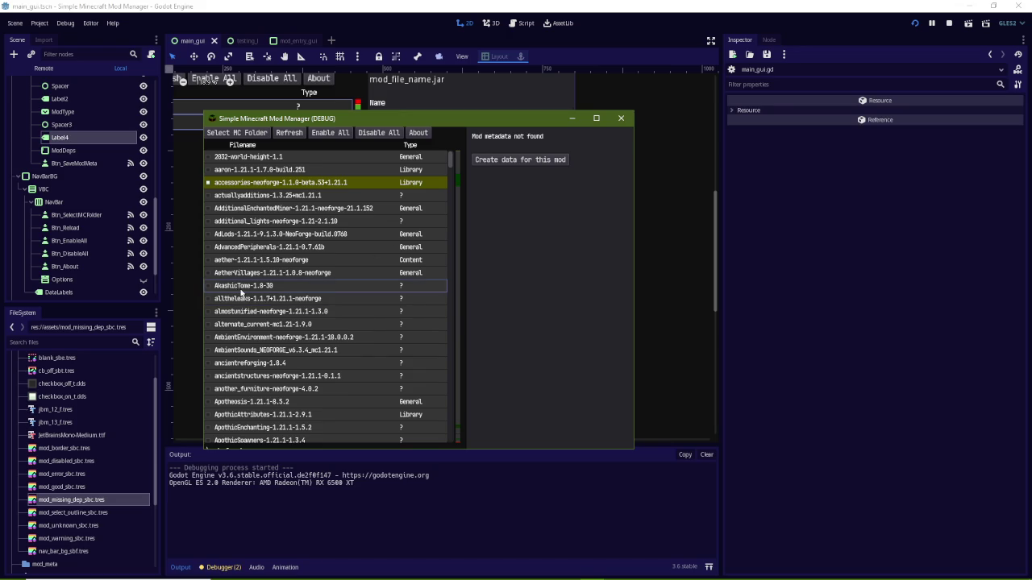
Create metadata for alltheleaks and leave an empty [ ] block in Dependencies
click(507, 161)
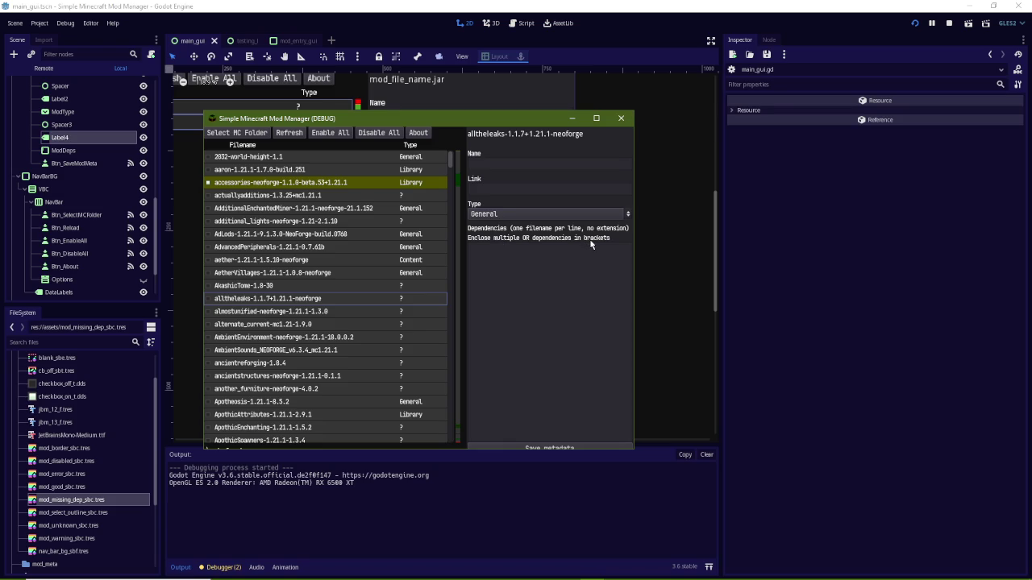
click(542, 254)
text(lkjdflgkjdflkg)
key(BackSpace)
key(BackSpace)
key(BackSpace)
text(Aka)
key(BackSpace)
key(BackSpace)
key(BackSpace)
Enlarge the Mod Manager window, save the alltheleaks metadata, and select AkashicTome
drag(567, 452, 567, 476)
click(566, 470)
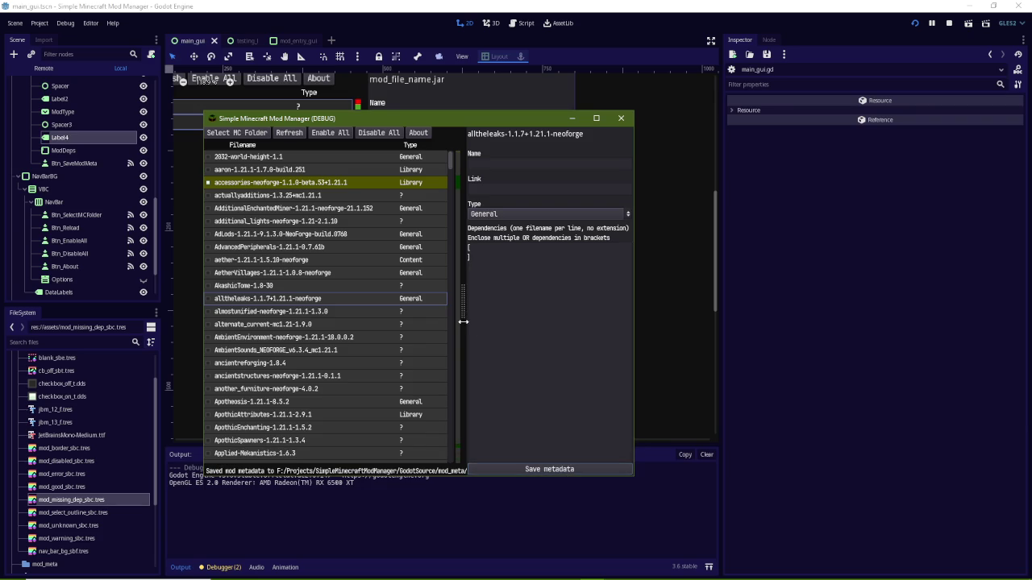
click(488, 255)
click(265, 286)
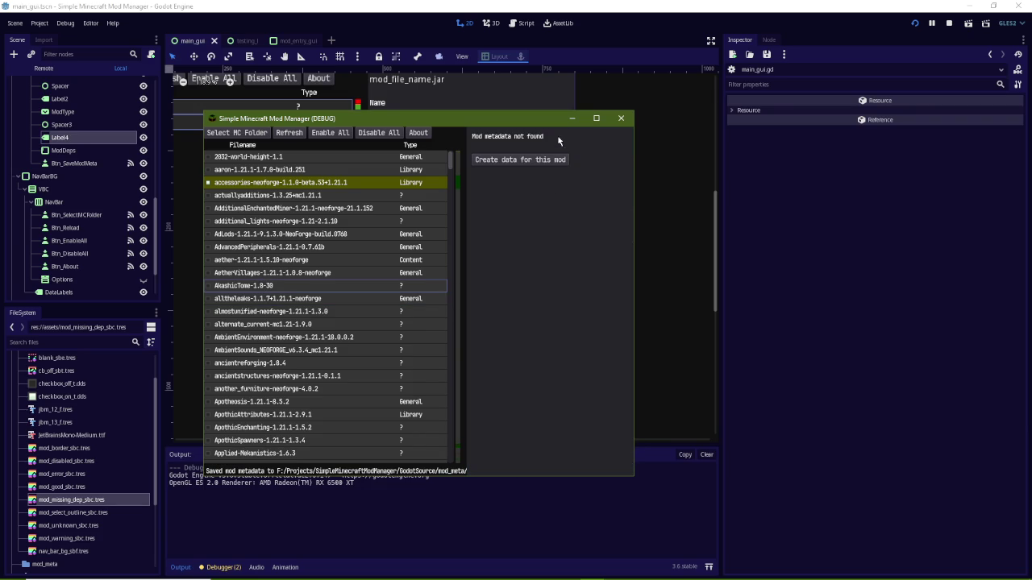
Create AkashicTome metadata, paste AkashicTome-1.8-30 into alltheleaks' brackets, and save
click(563, 165)
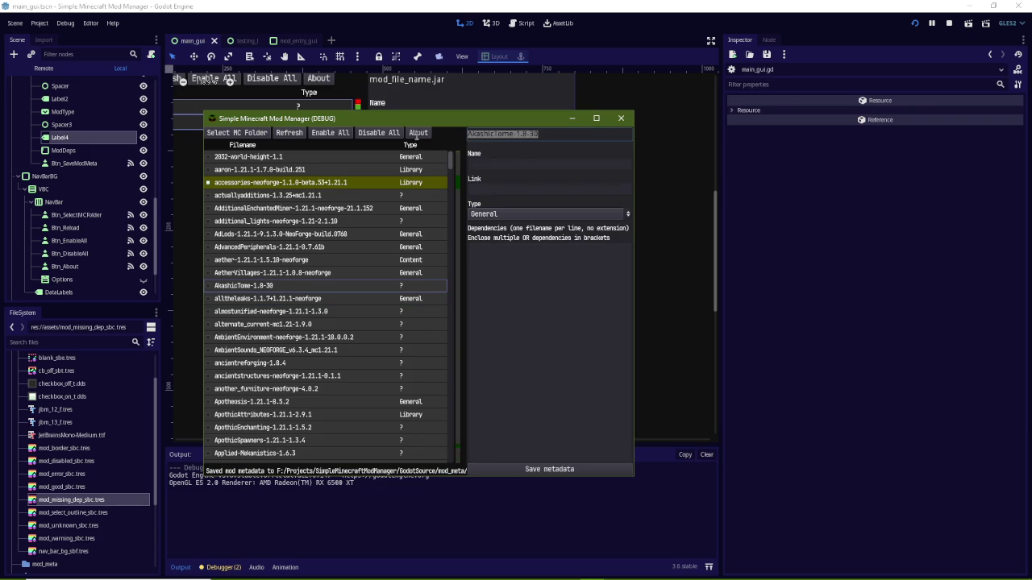
click(247, 300)
text(AkashicTome-1.8-30)
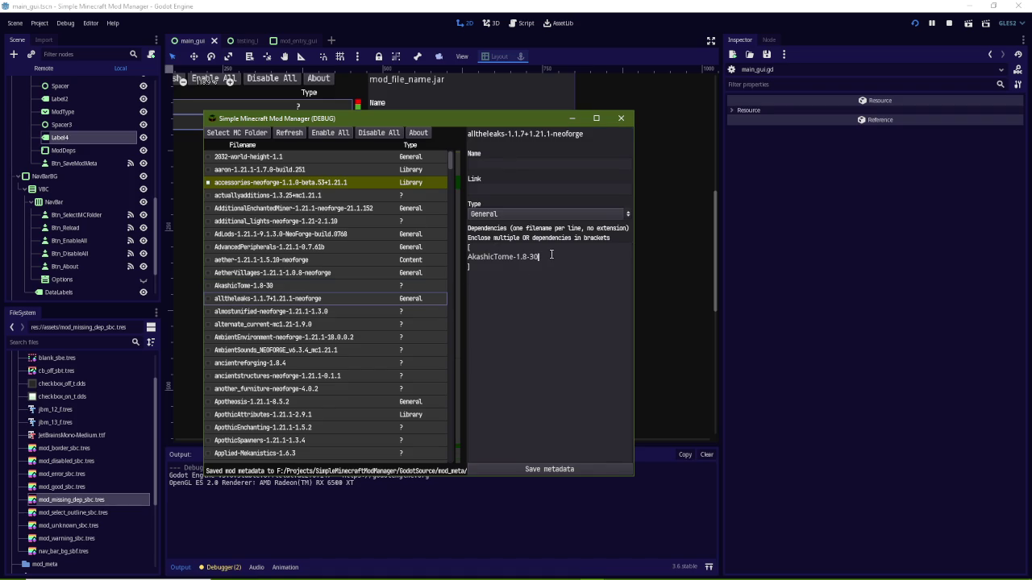
click(534, 468)
Create almostunified metadata and add almostunified as the second OR dependency of alltheleaks, then save
click(259, 274)
drag(595, 136, 467, 136)
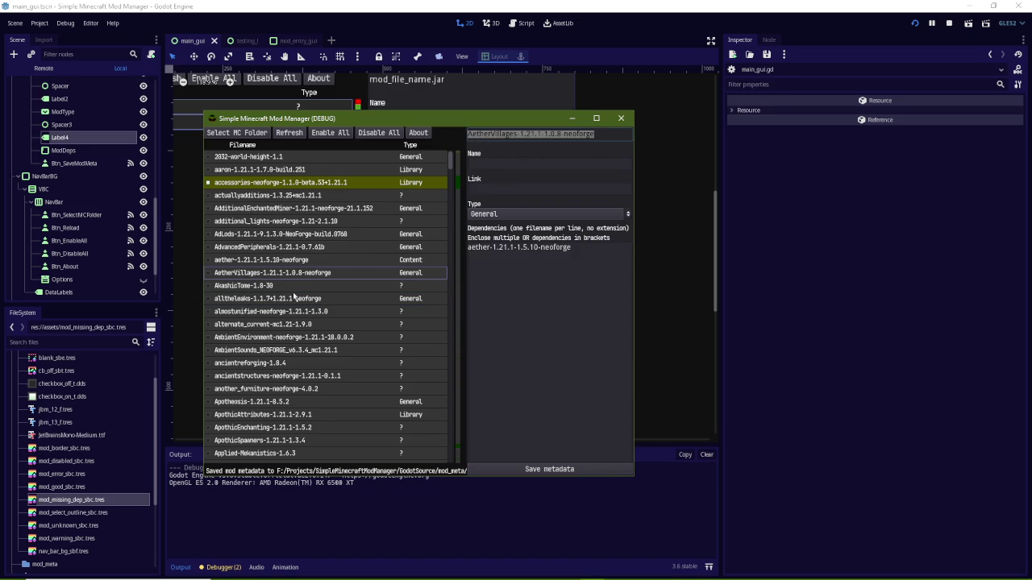
click(255, 303)
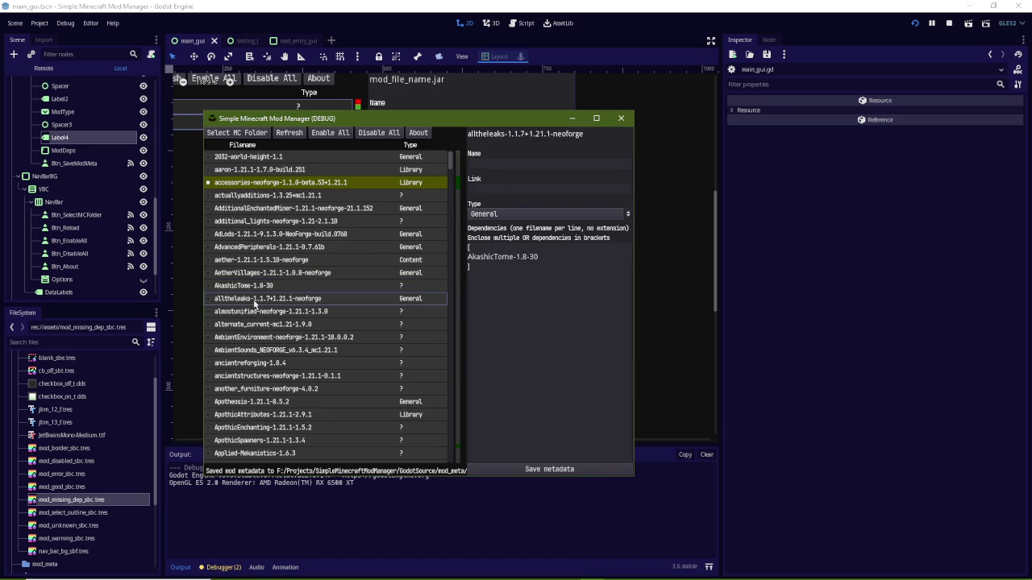
click(271, 315)
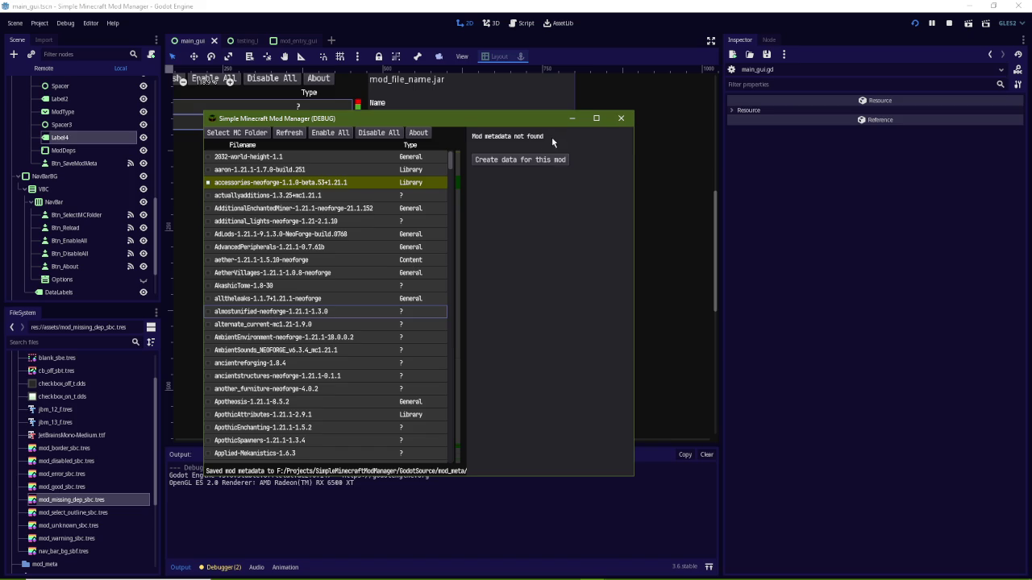
click(520, 160)
drag(593, 134, 468, 134)
key(ctrl+c)
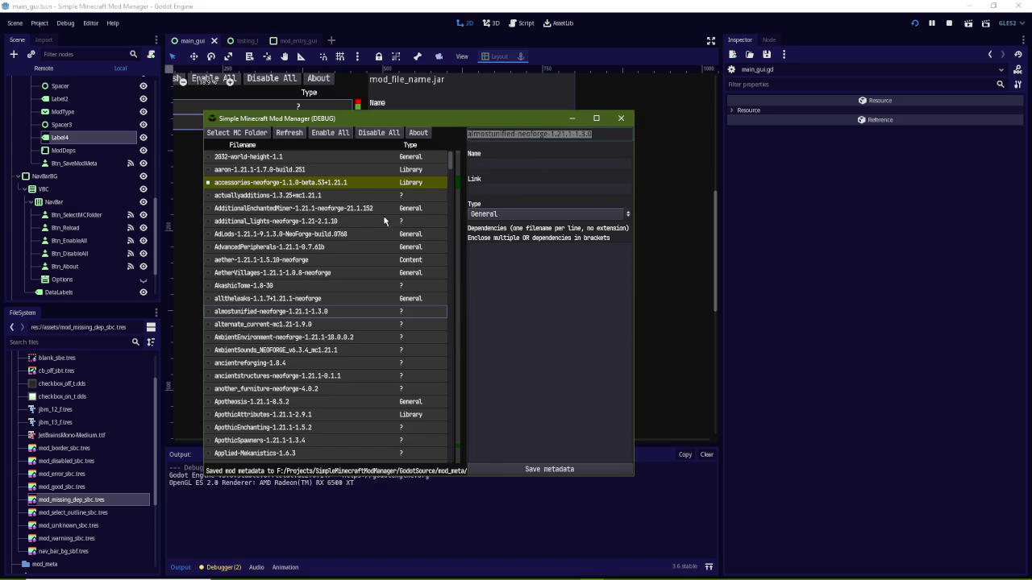
click(255, 303)
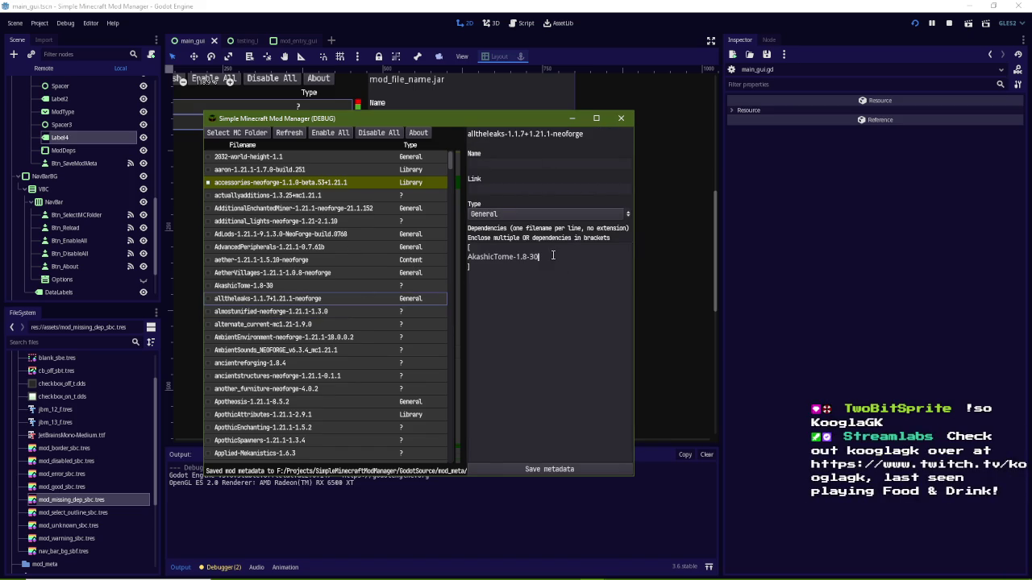
key(Return)
key(ctrl+v)
click(530, 477)
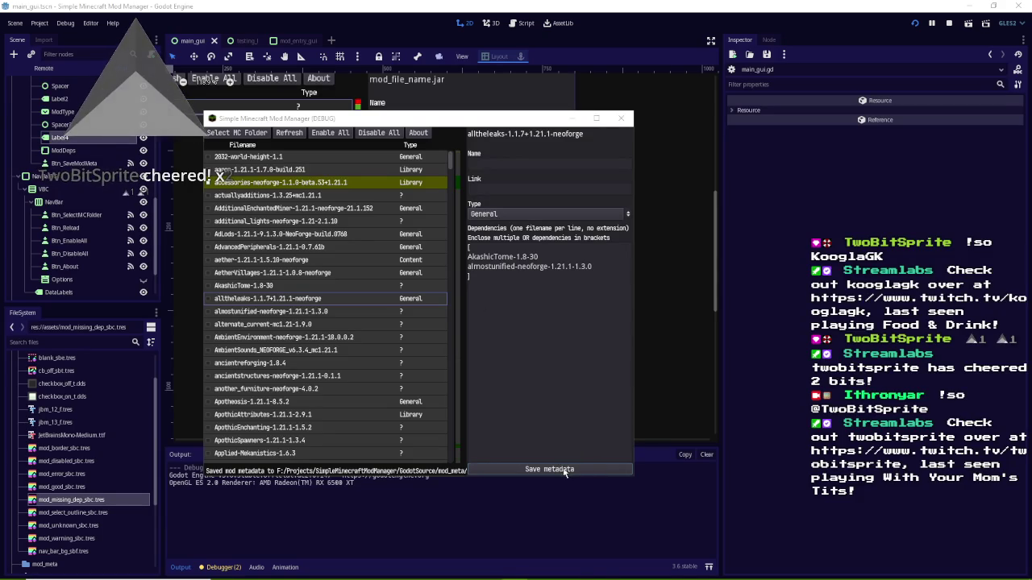
Create alternate_current metadata and add alternate_current-mc1.21-1.9.0 below alltheleaks' bracket block, then save
click(516, 379)
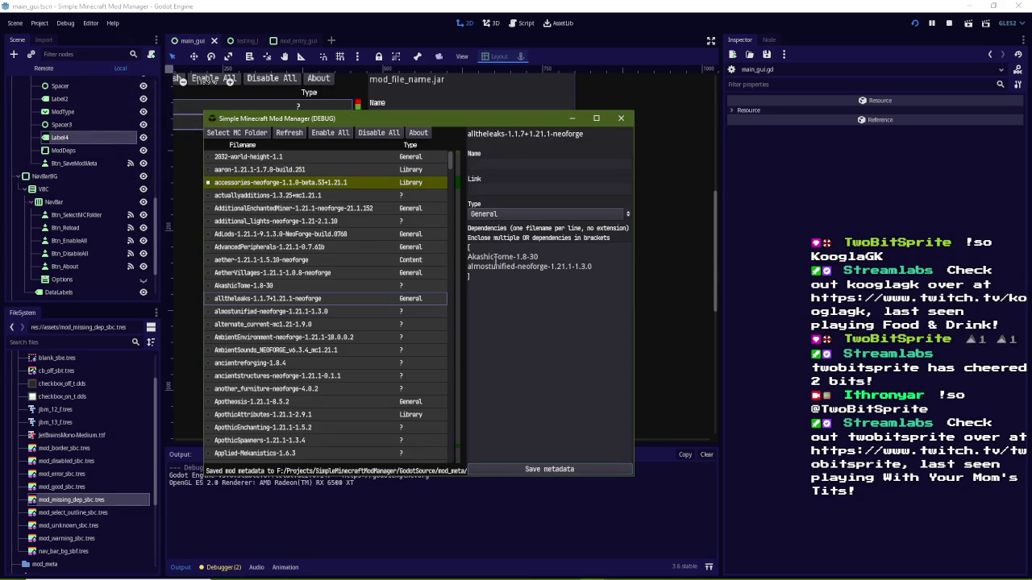
click(282, 288)
click(284, 300)
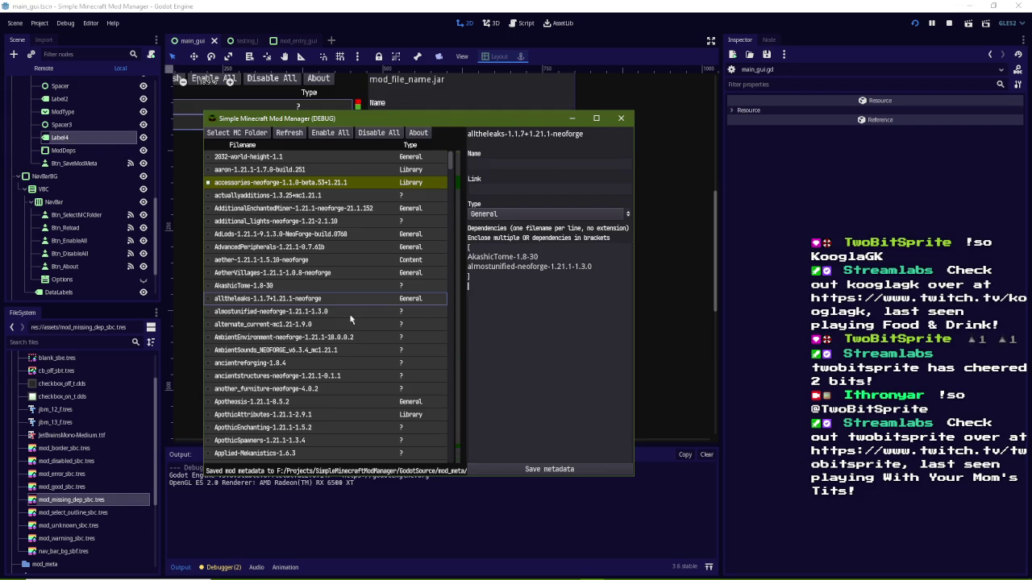
click(339, 325)
click(533, 161)
drag(580, 134, 465, 134)
key(ctrl+c)
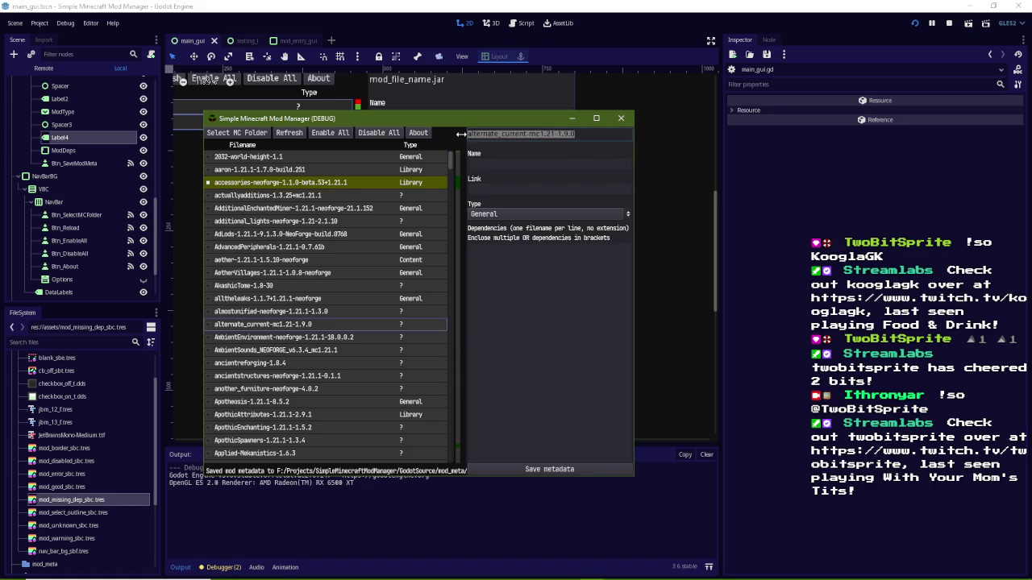
click(250, 299)
click(255, 286)
click(255, 299)
key(ctrl+v)
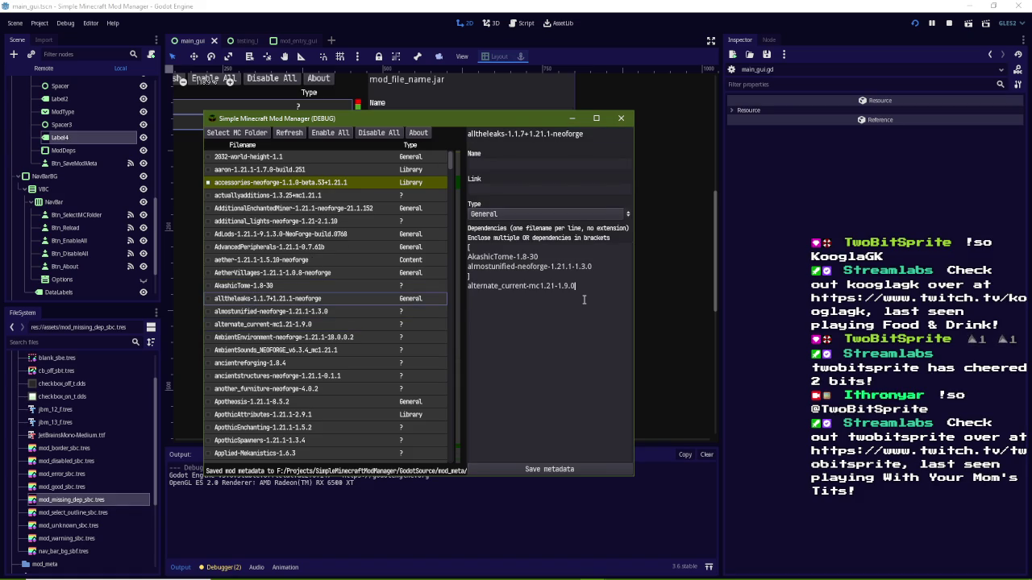
click(549, 469)
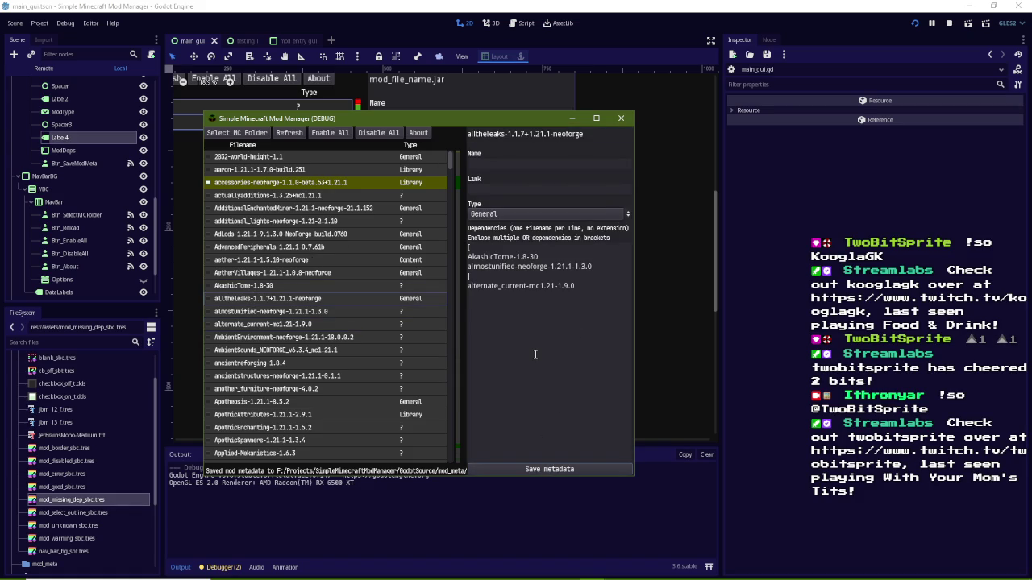
Reload and re-save alltheleaks' dependency metadata, then close the test window and return to main_gui.gd
click(212, 300)
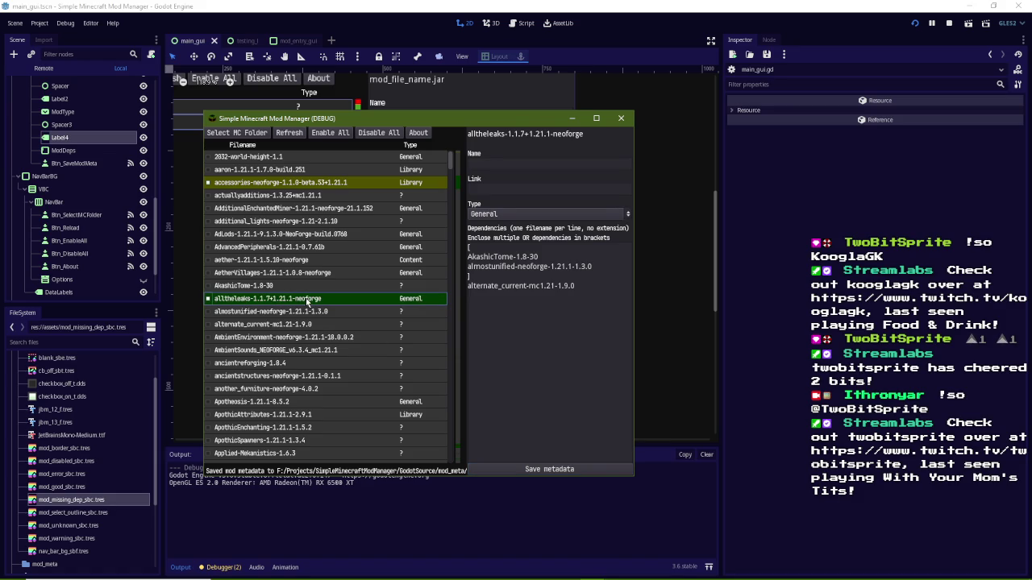
click(556, 470)
click(331, 300)
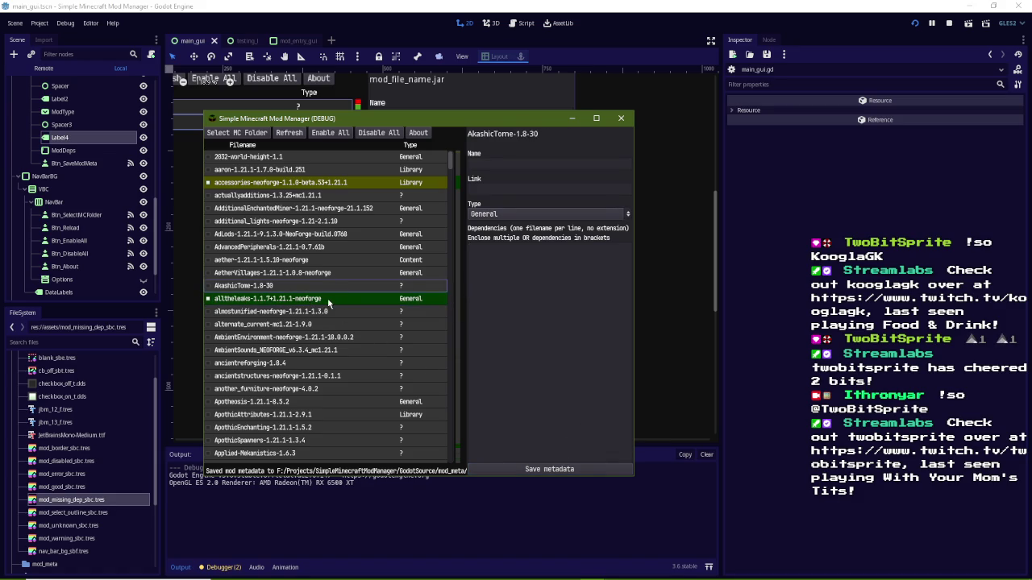
click(569, 468)
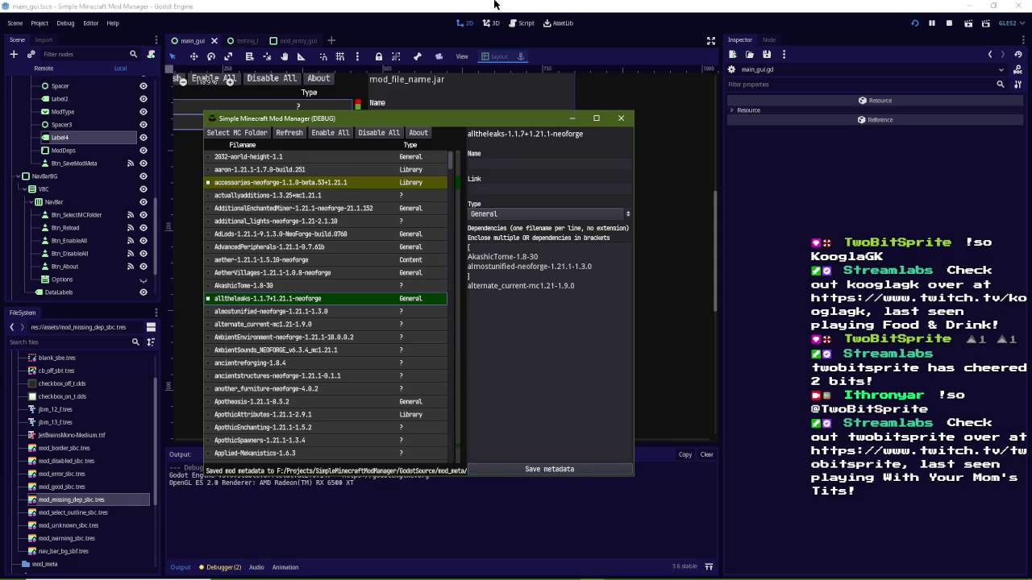
key(alt+F4)
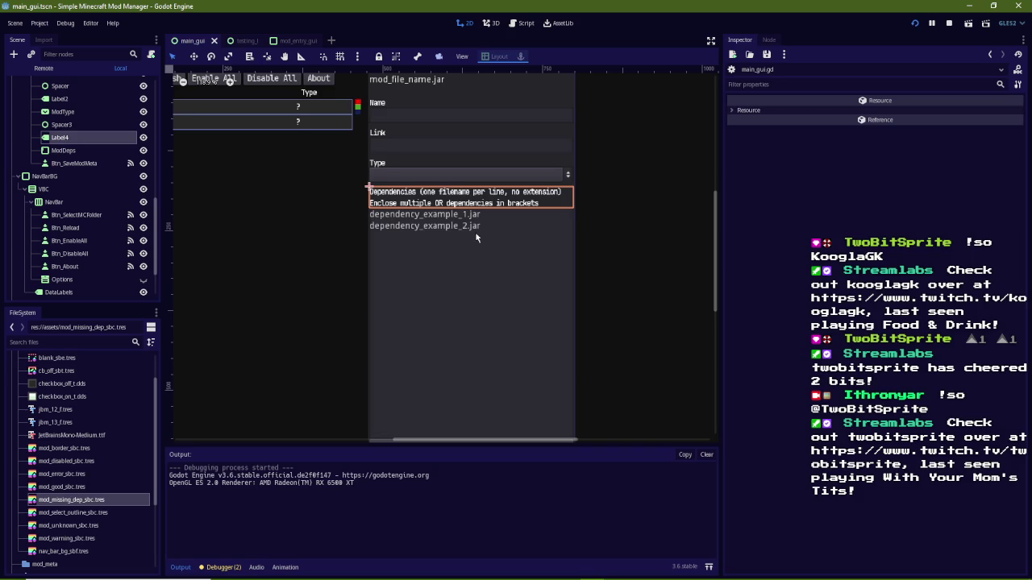
click(522, 23)
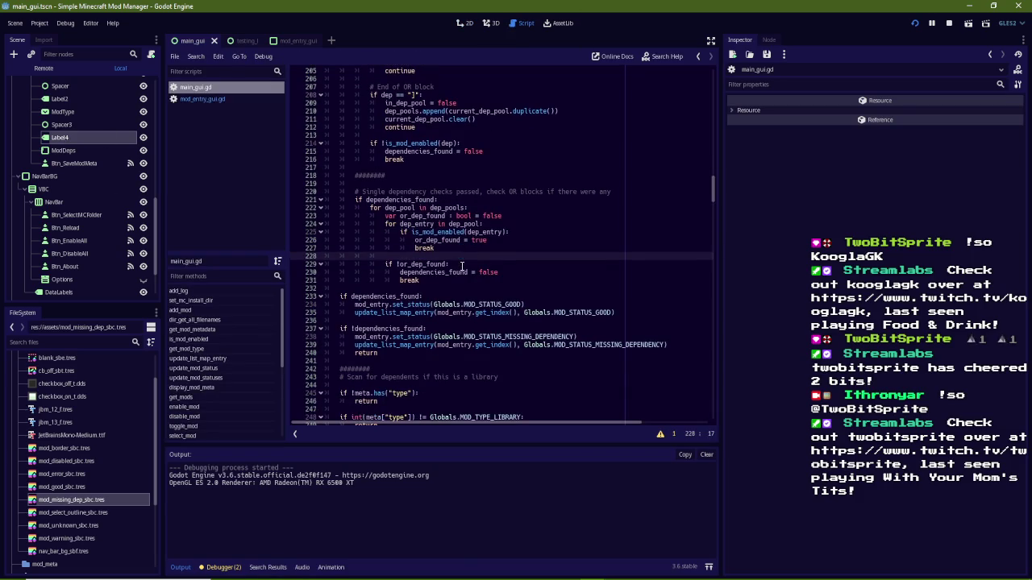
Scroll main_gui.gd up to the OR-block checks, then bring the Mod Manager window forward
scroll(463, 264, up, 3)
scroll(462, 266, up, 1)
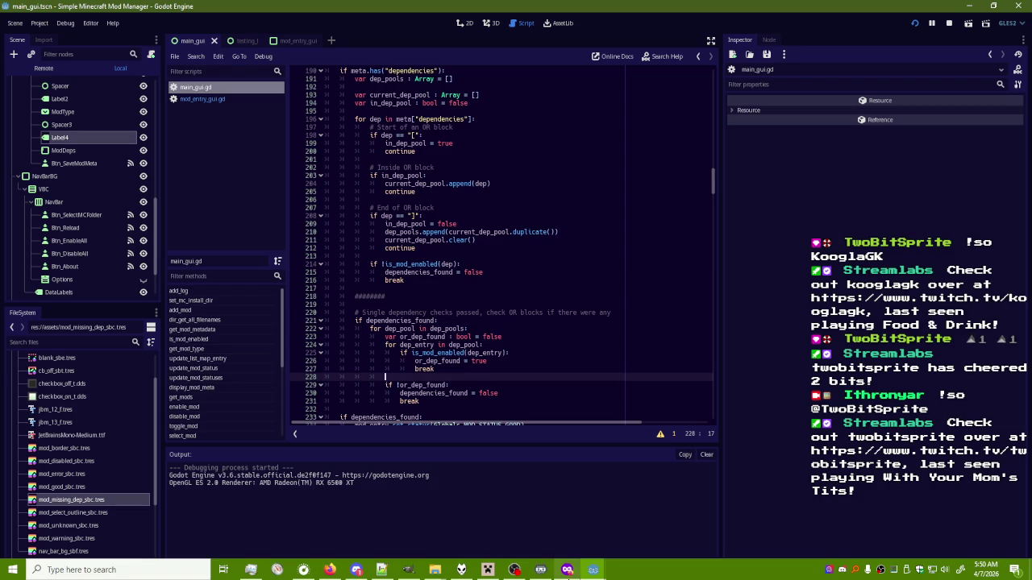
mouse_move(603, 571)
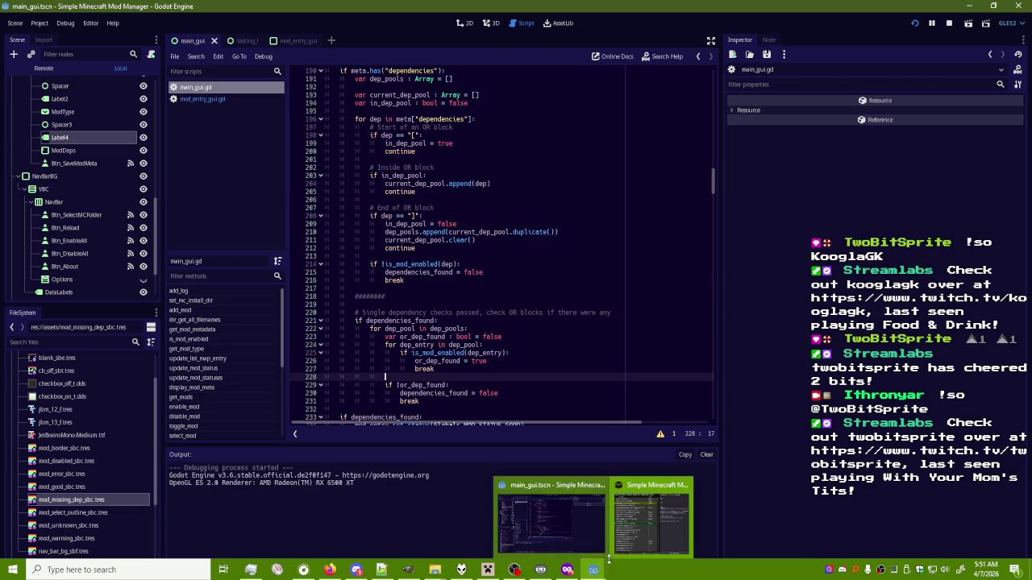
click(636, 522)
Enable and then disable the AkashicTome and almostunified mods
click(208, 285)
click(208, 311)
click(208, 311)
click(208, 285)
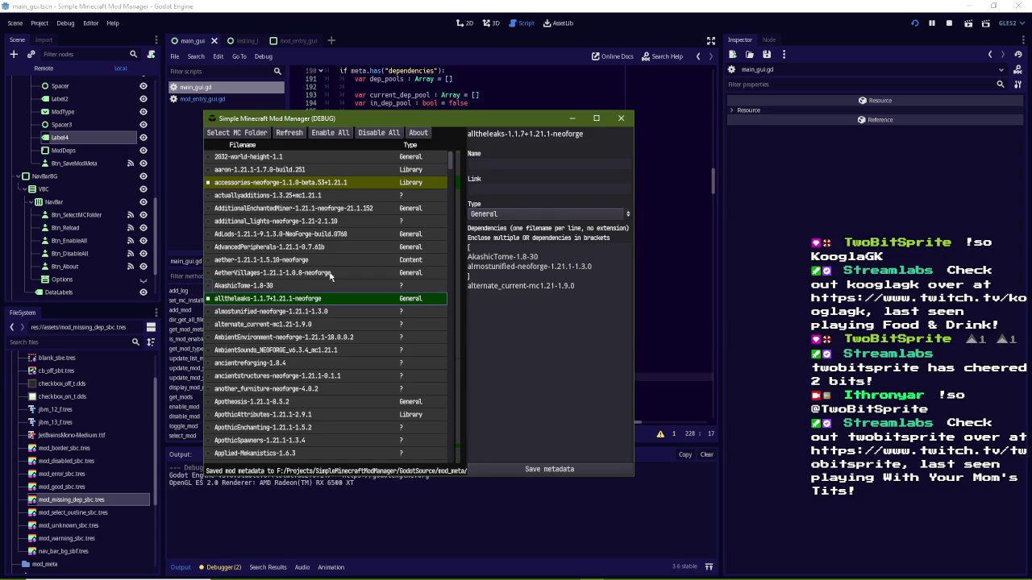
Toggle AkashicTome on and off, check the script editor, then bring the Mod Manager back
click(208, 286)
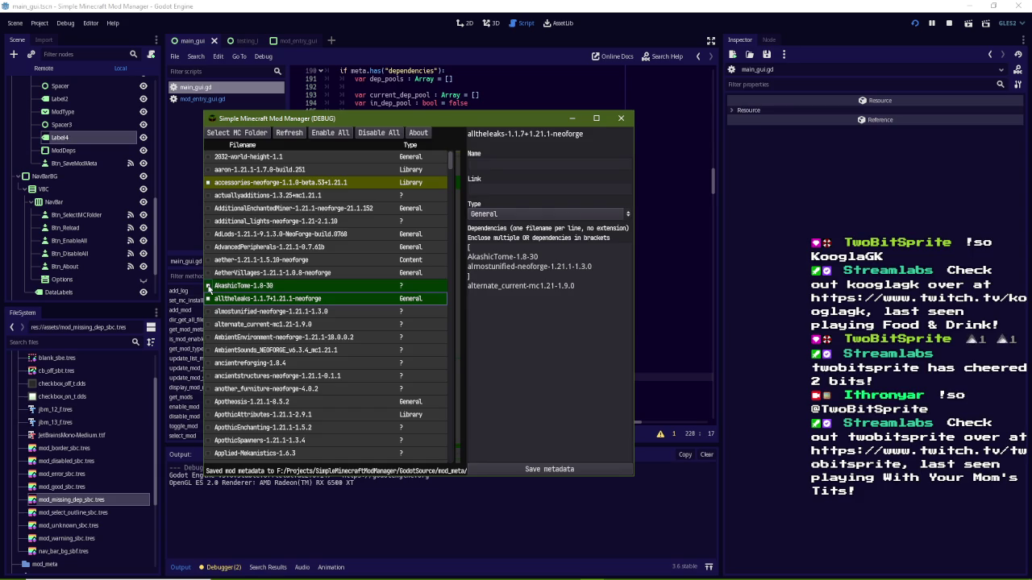
click(208, 286)
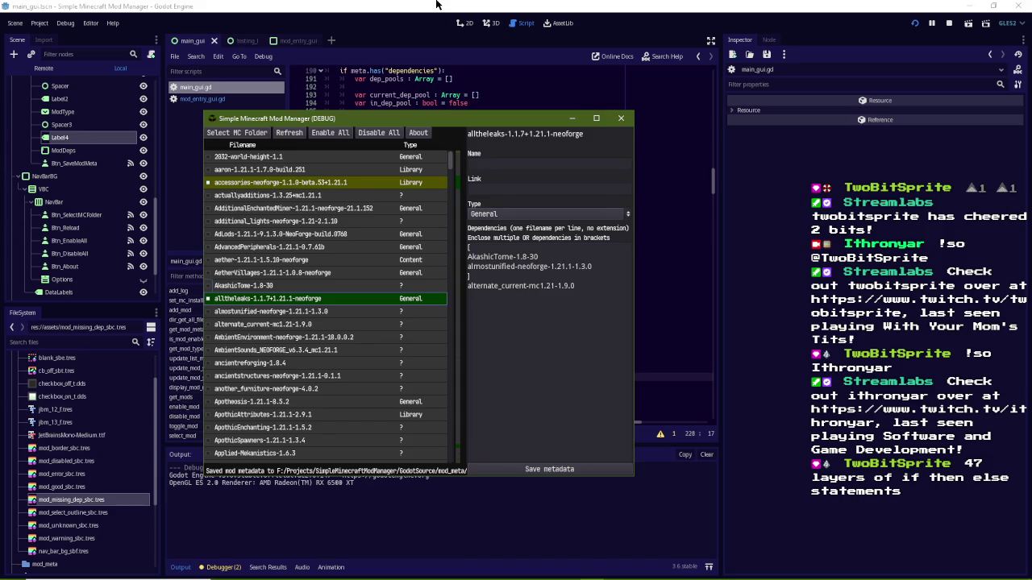
click(436, 5)
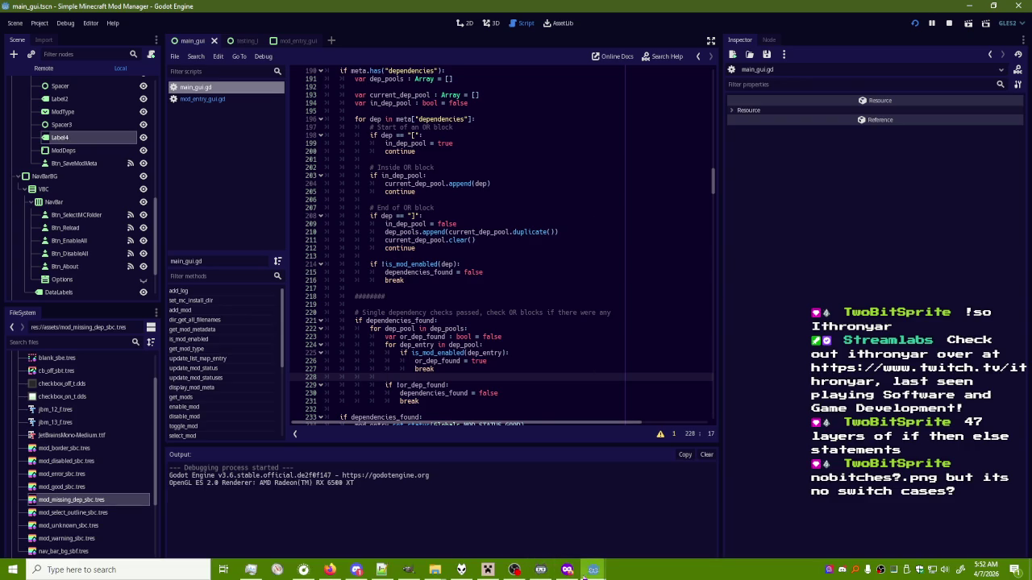
mouse_move(580, 569)
click(621, 534)
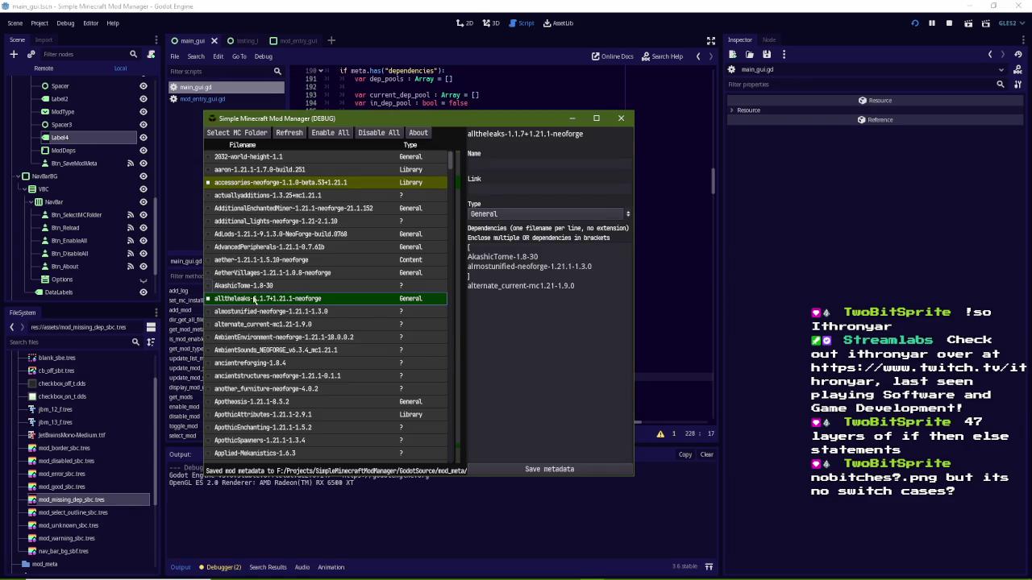
Insert a print line after line 221 of main_gui.gd printing "dep_pools: " + dep_pools
click(474, 6)
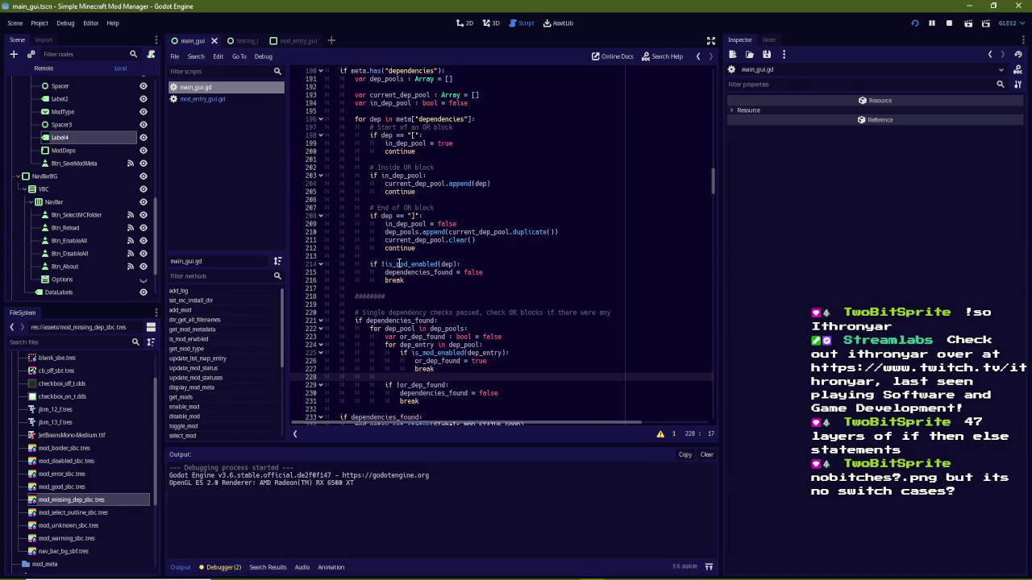
click(437, 304)
click(452, 312)
click(455, 320)
double_click(412, 320)
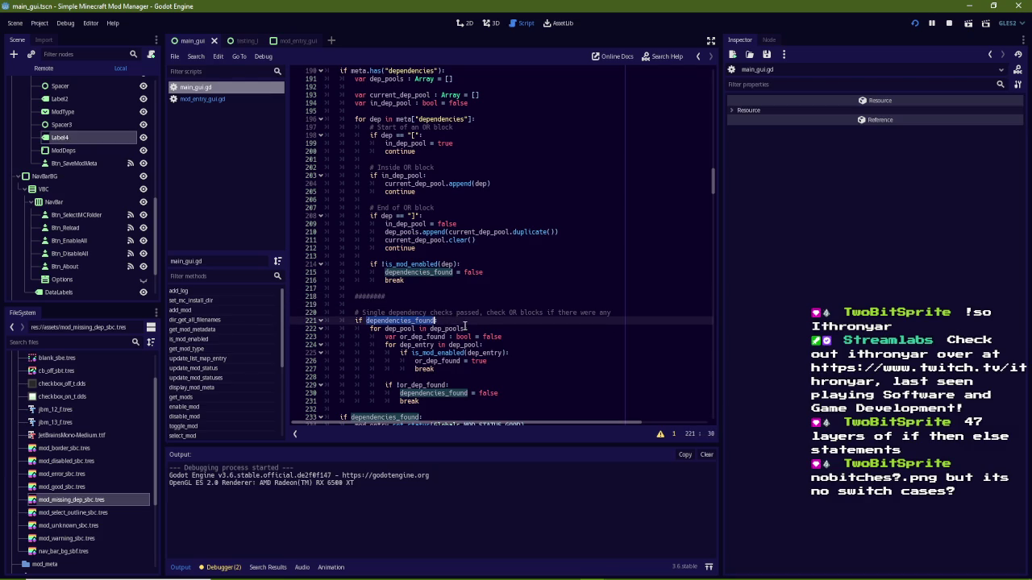
text(:)
click(538, 317)
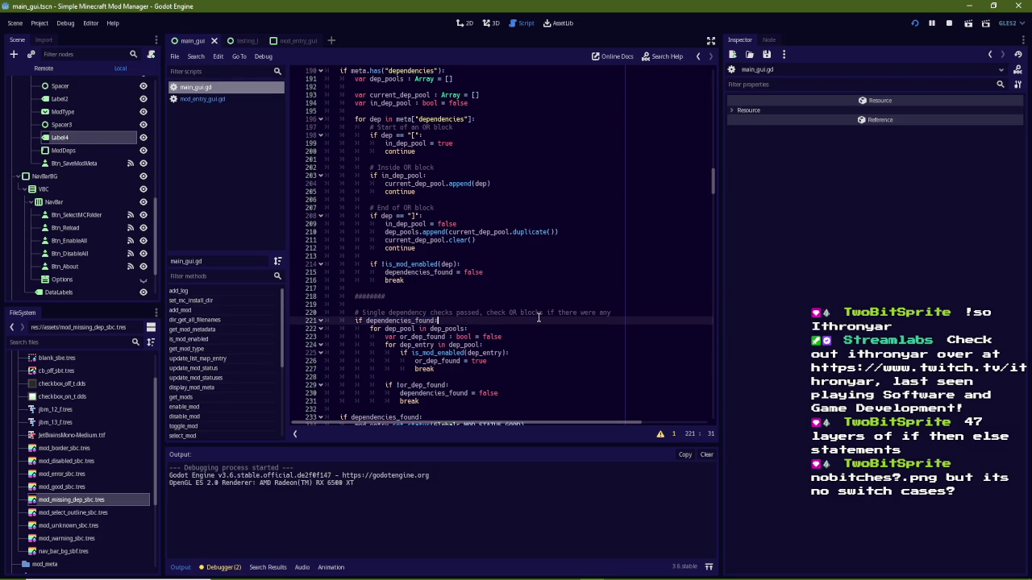
key(Return)
text(print(")
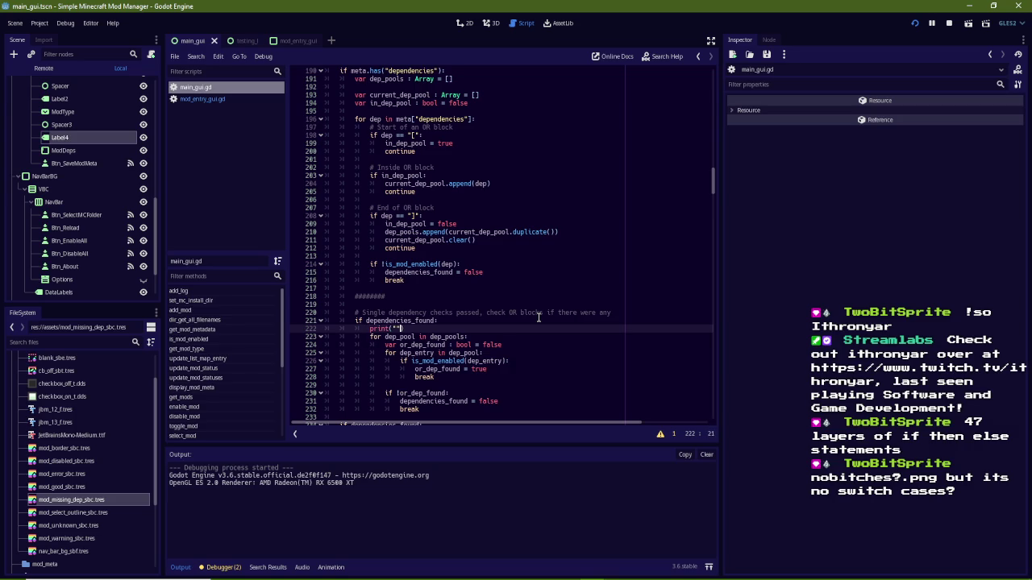
key(BackSpace)
key(BackSpace)
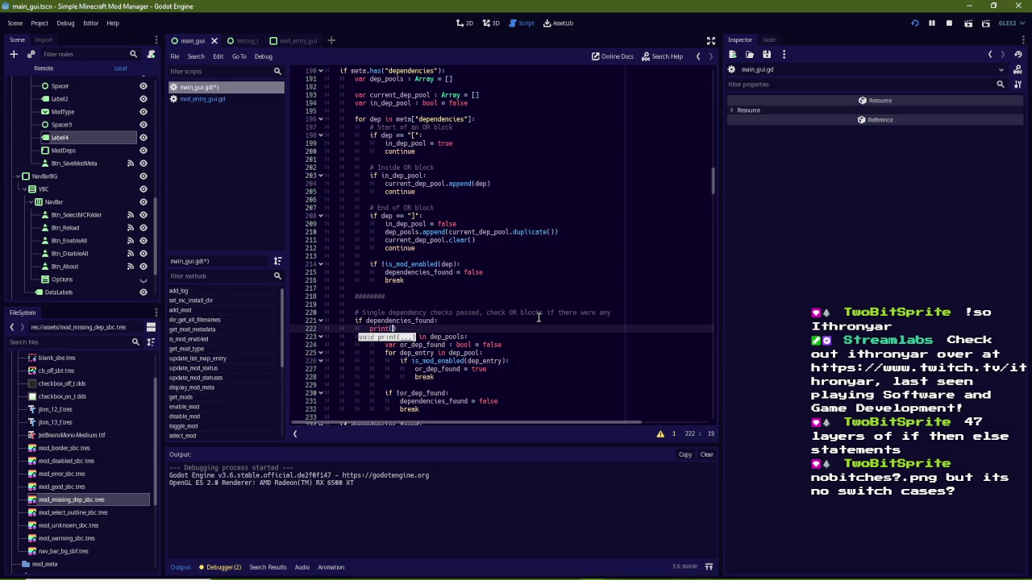
text(dep_poo)
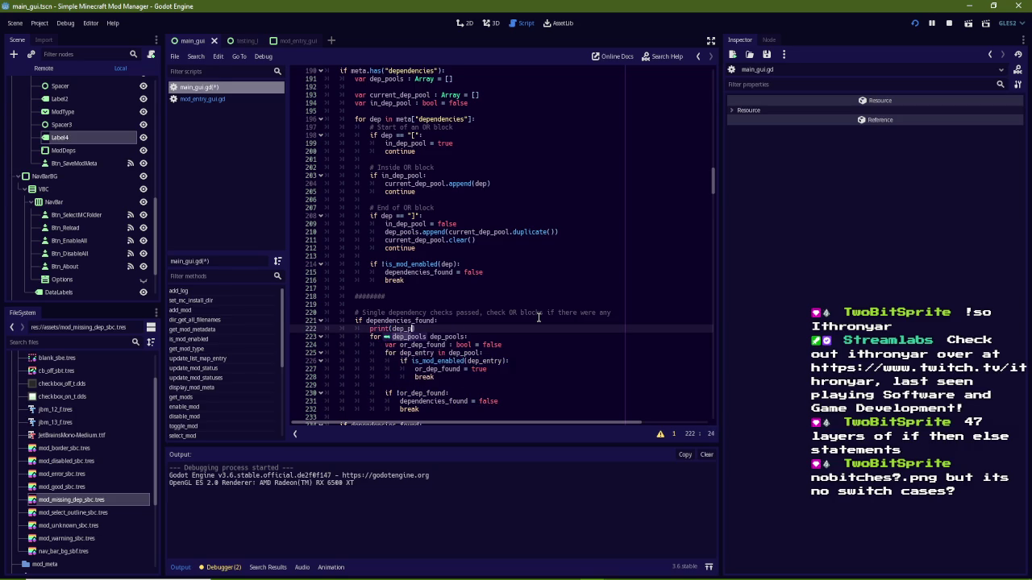
key(Return)
key(ctrl+Left)
text("dep_pools)
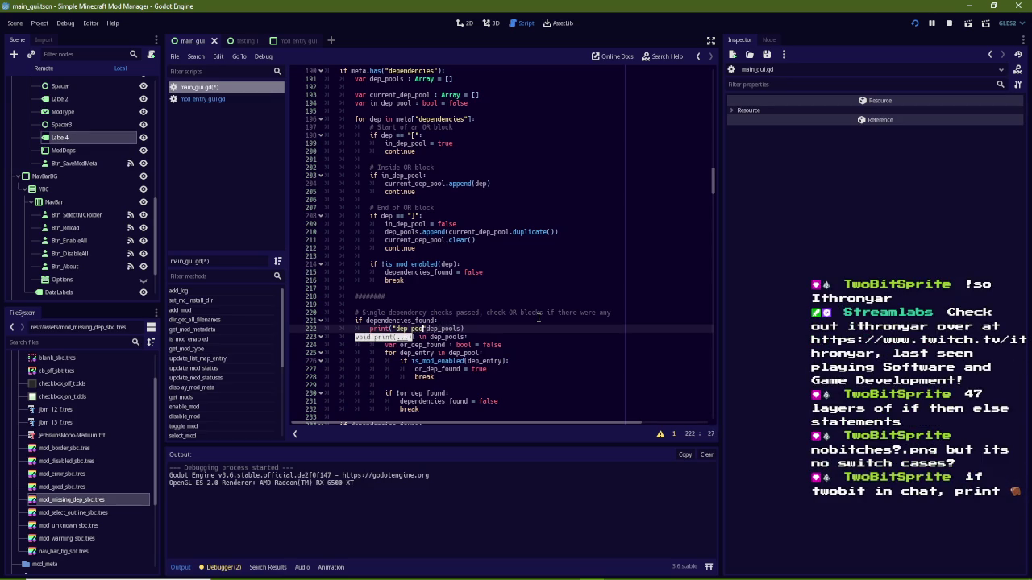
text(: ")
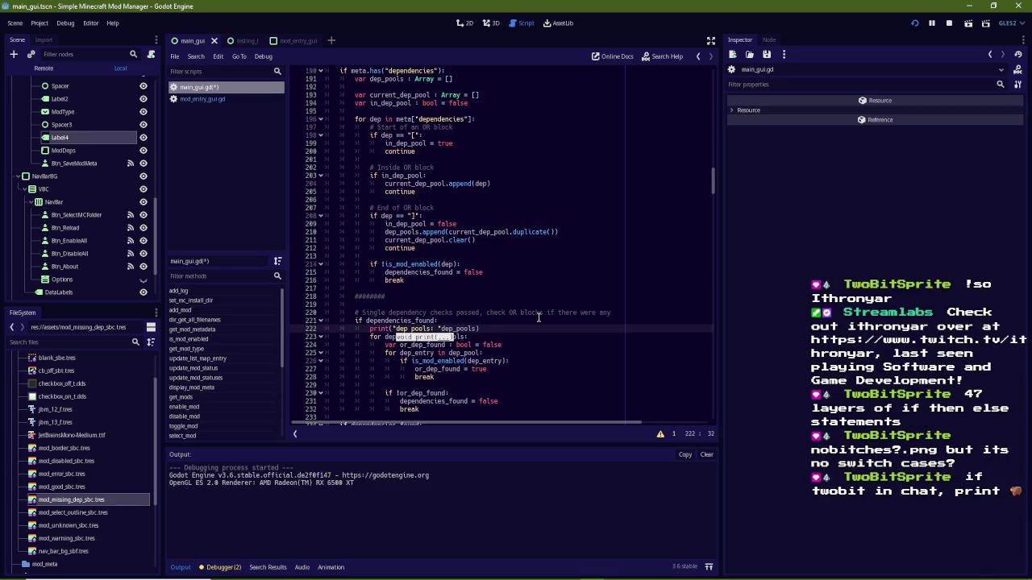
text( +)
Wrap dep_pools in str(), remove the extra indentation from the for line, and save the script
key(End)
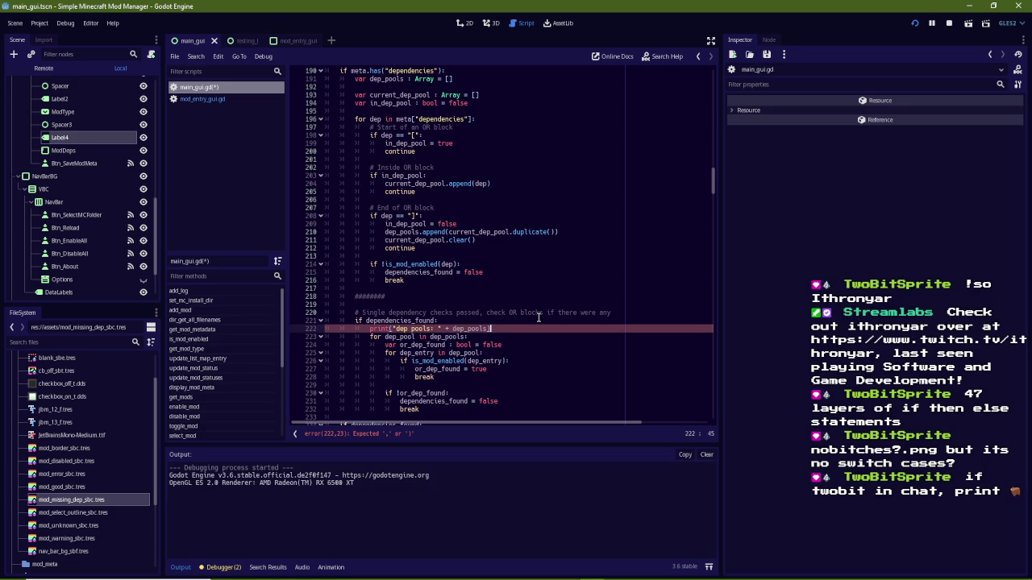
key(ctrl+s)
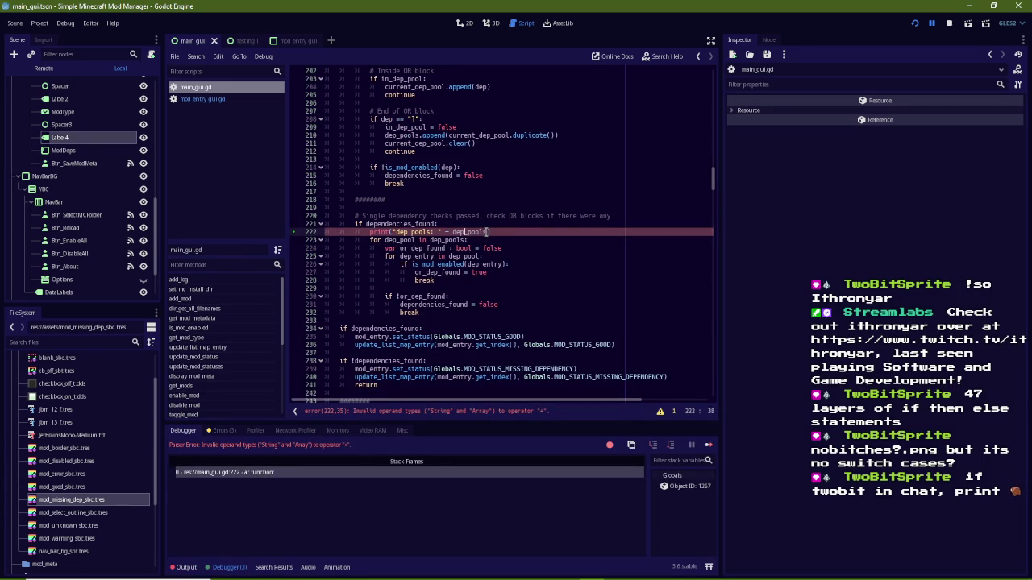
text(str()
key(Return)
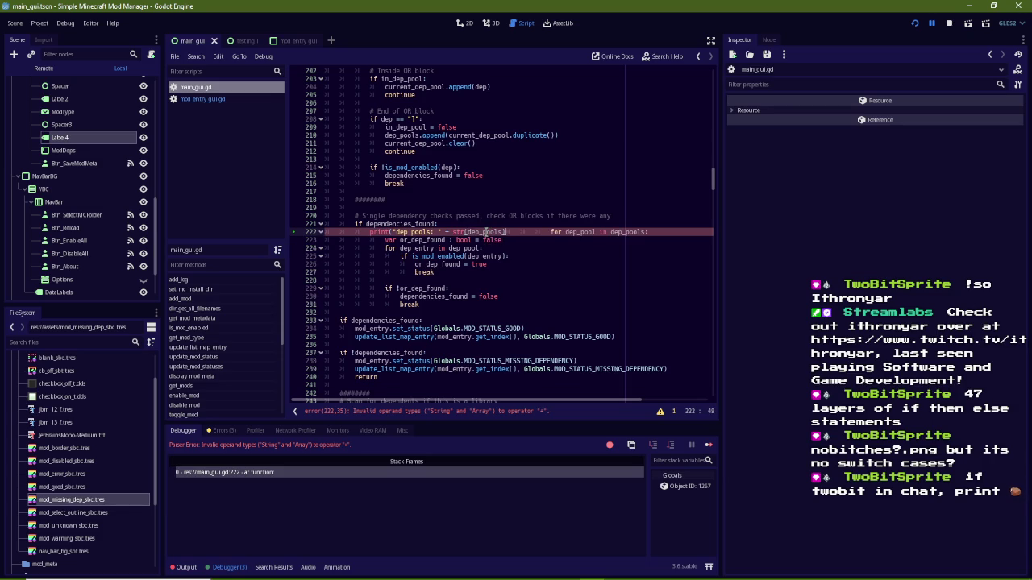
key(BackSpace)
key(BackSpace)
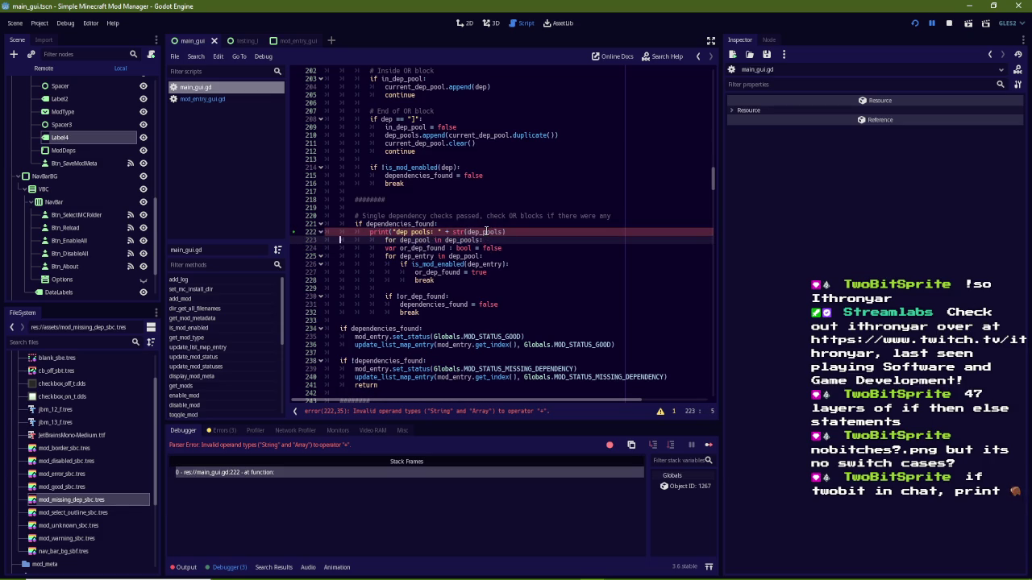
click(533, 232)
text())
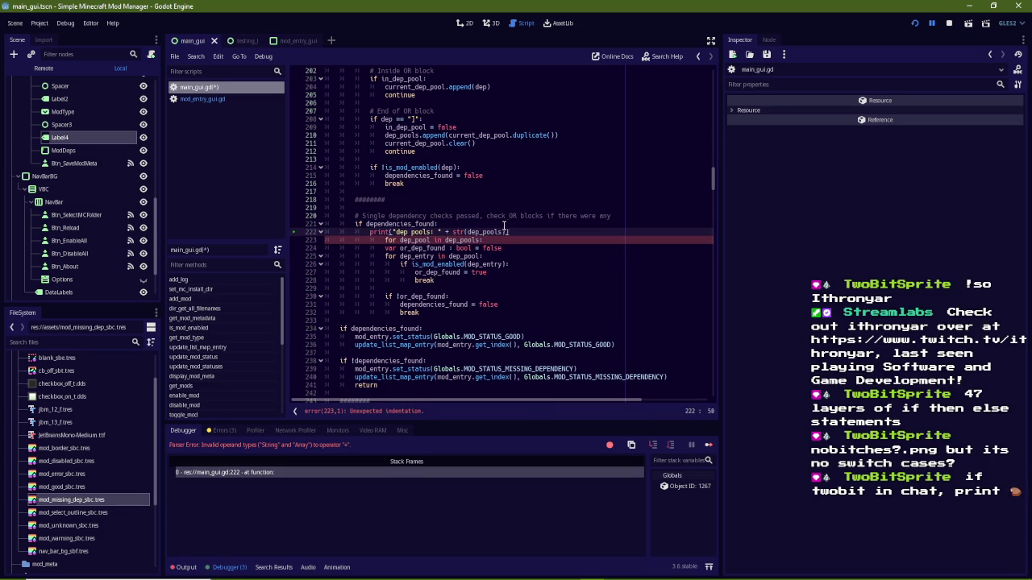
click(382, 240)
key(BackSpace)
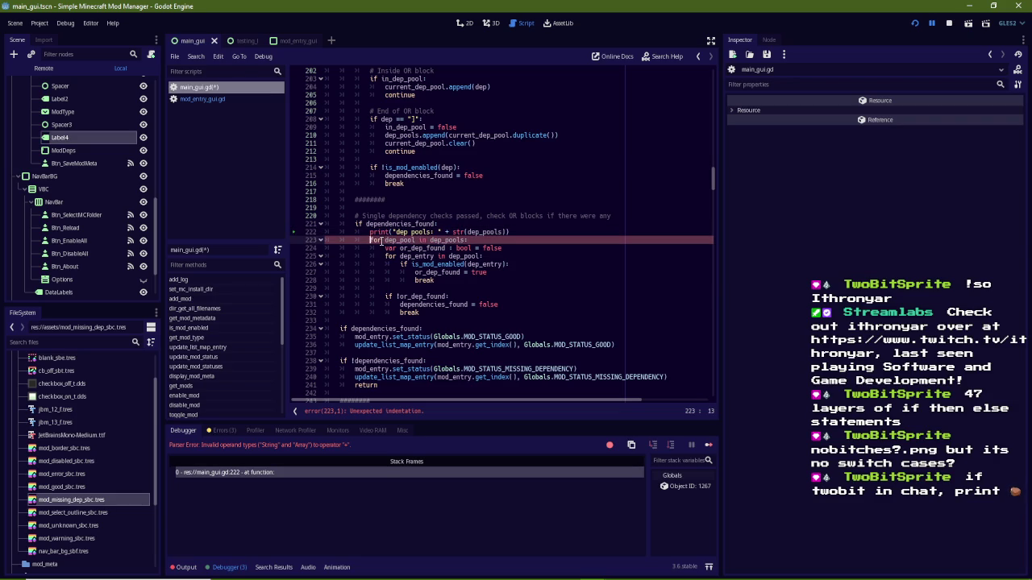
click(535, 240)
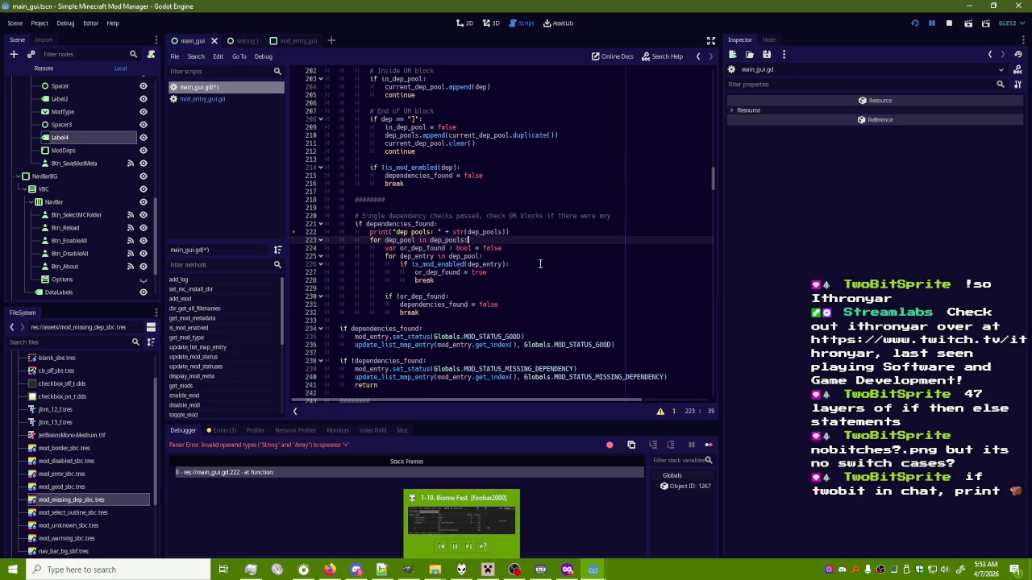
key(ctrl+s)
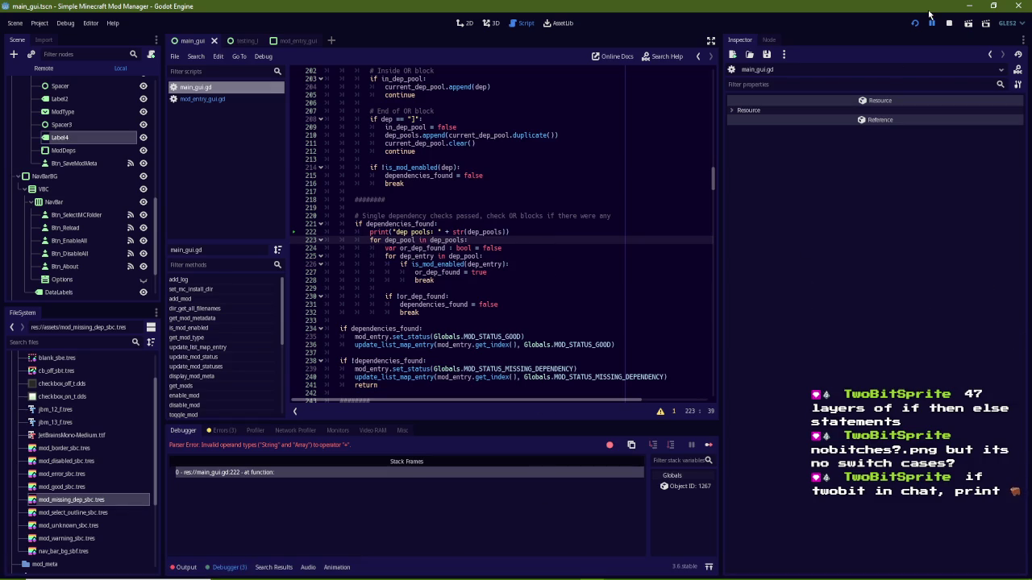
Add the missing closing parenthesis to the dep pools print call on line 222
click(356, 570)
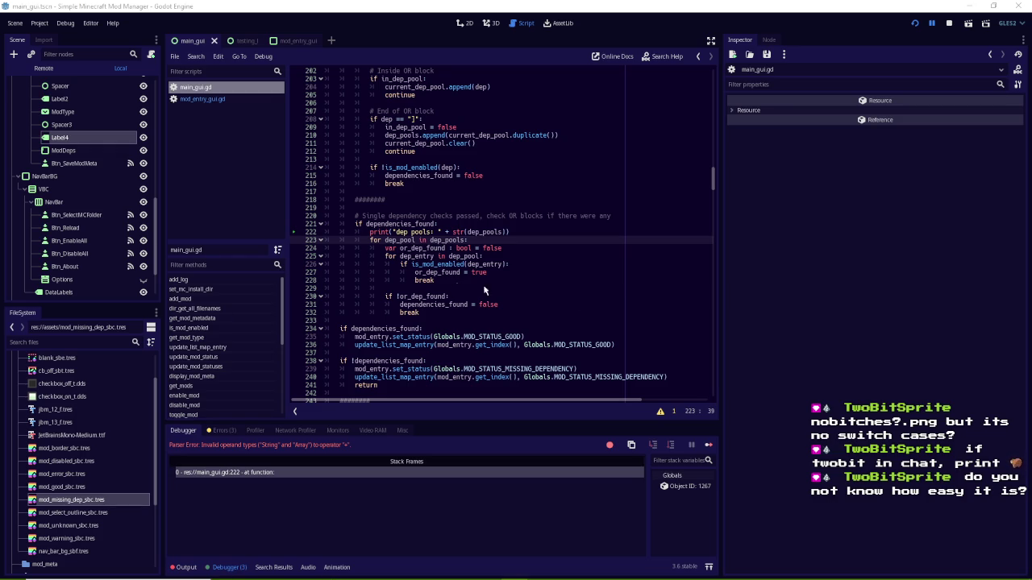
click(566, 234)
text())
key(Down)
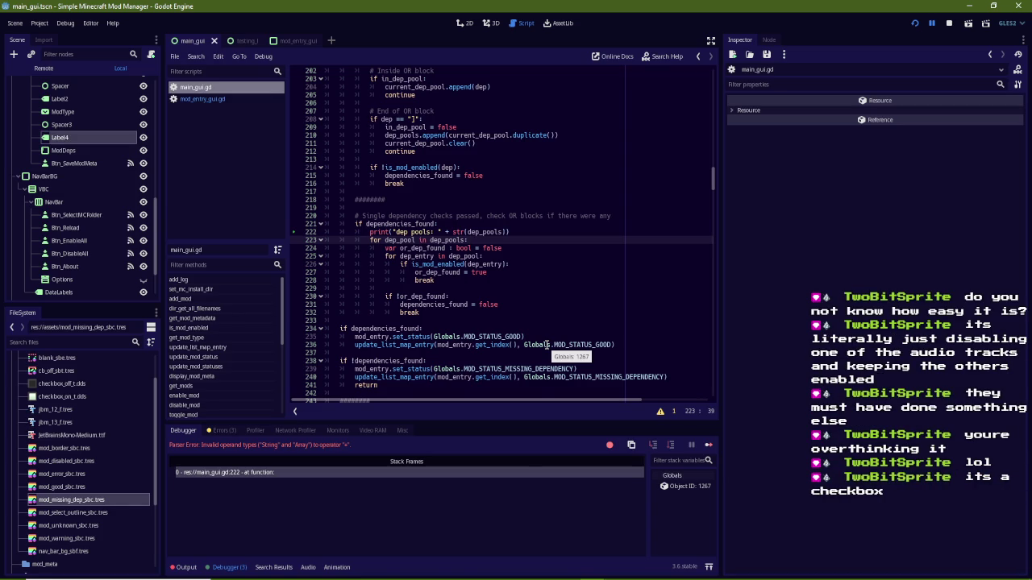
mouse_move(516, 569)
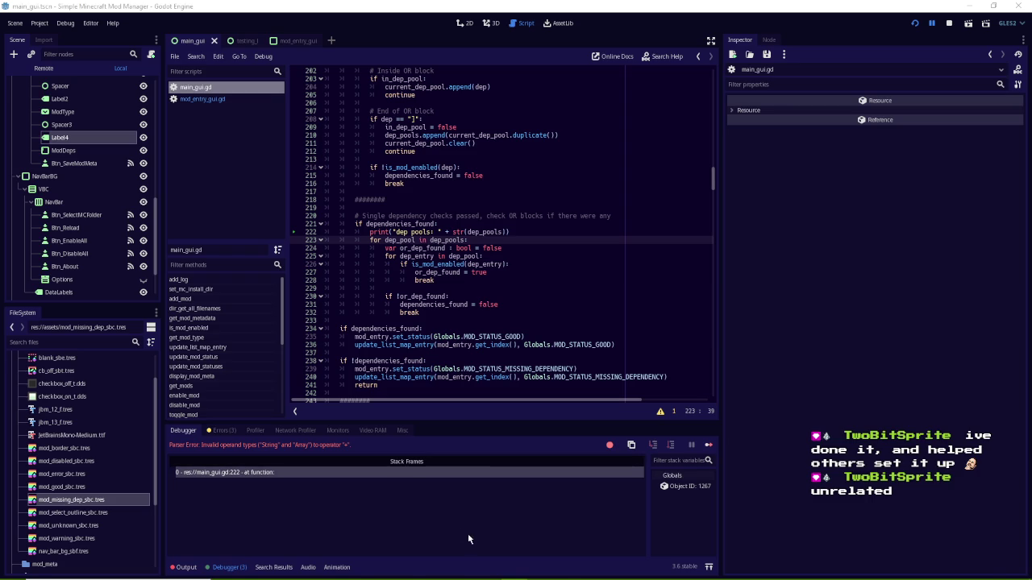
Bring foobar2000 in front of the Godot editor, browse its menus, and open File > Preferences
mouse_move(484, 578)
drag(345, 330, 764, 330)
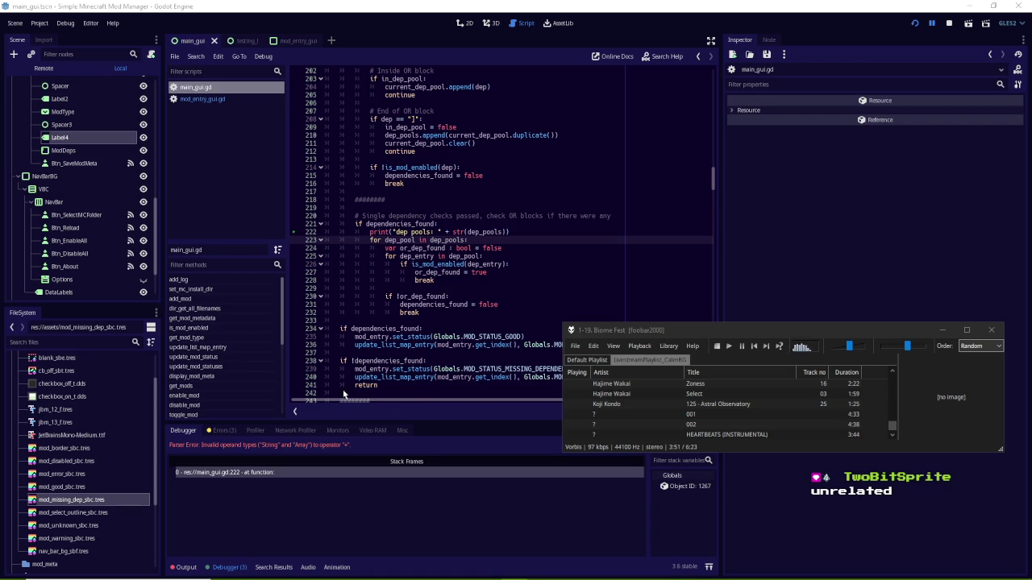
click(746, 355)
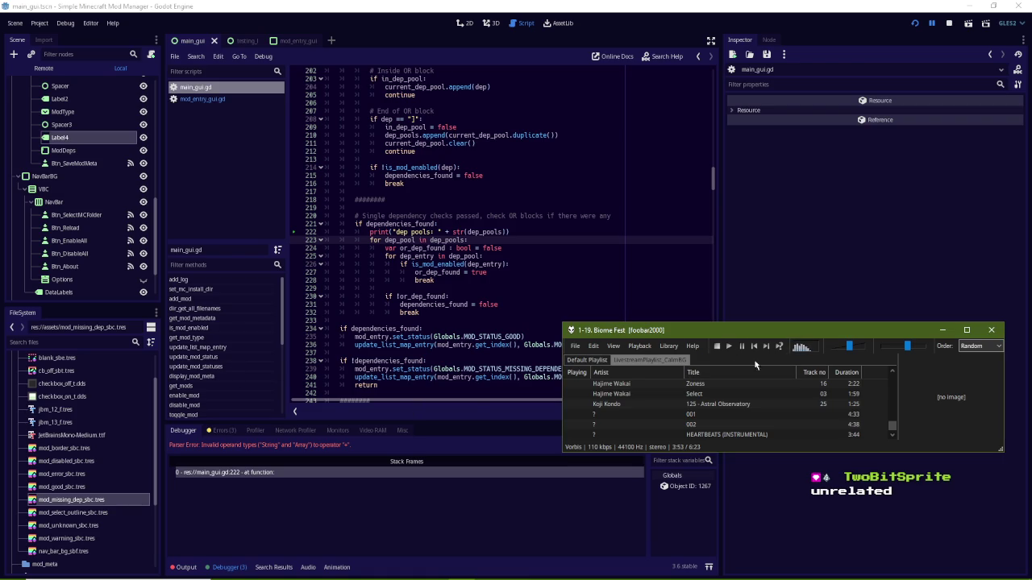
click(613, 347)
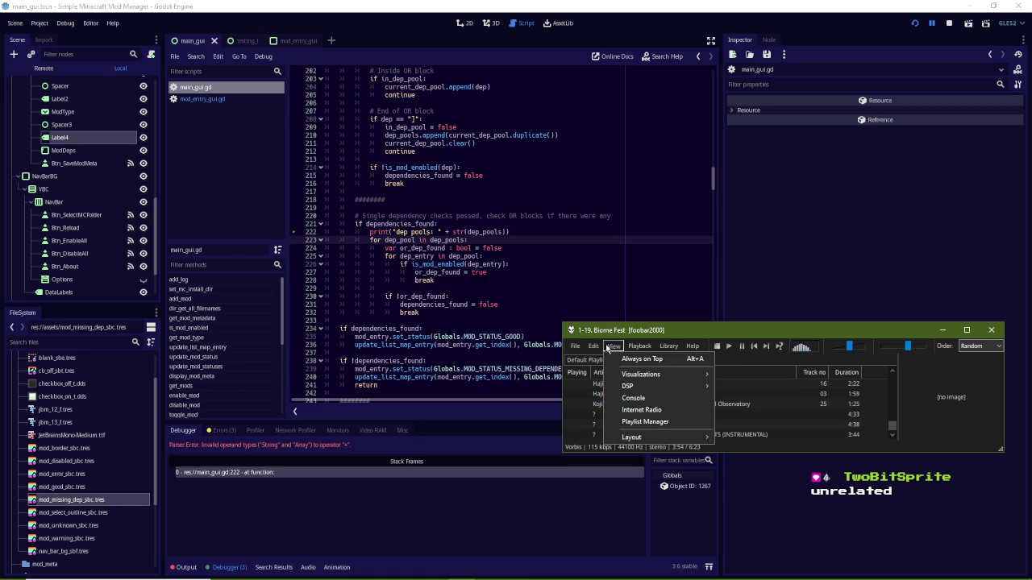
key(Escape)
click(668, 346)
mouse_move(575, 346)
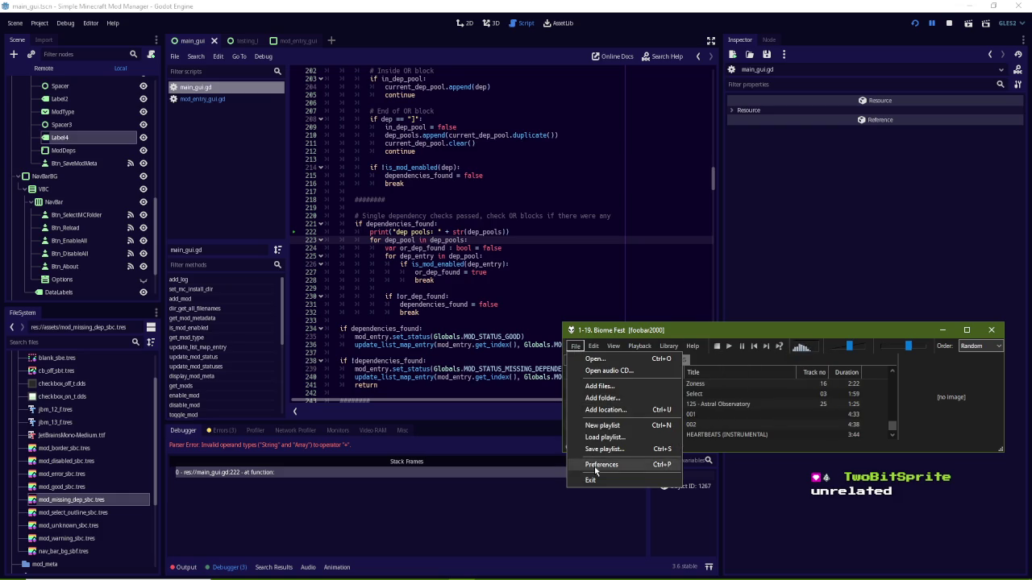
click(595, 466)
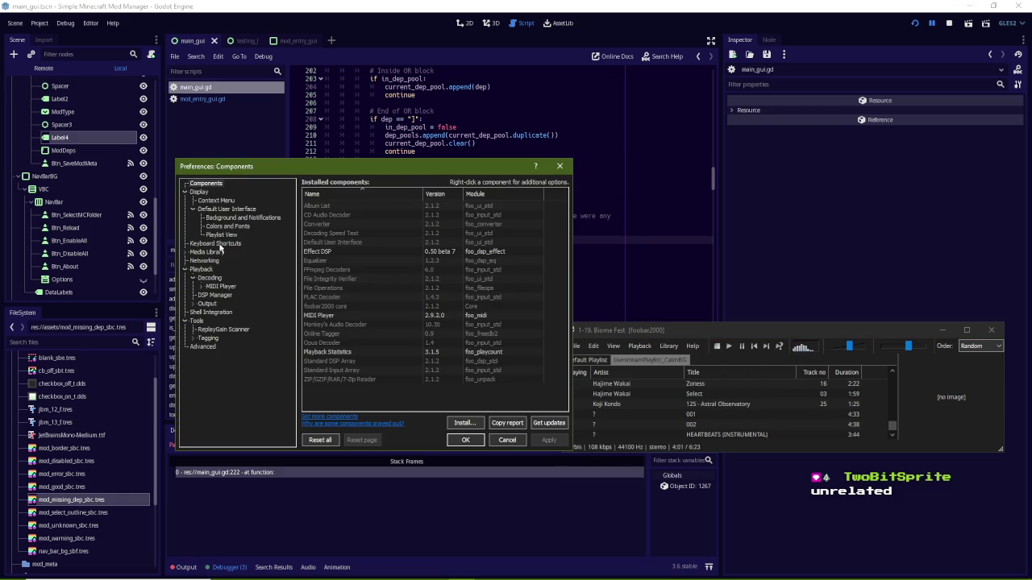
Set the Playback > Output device to Speakers (Realtek(R) Audio) and apply it
click(211, 268)
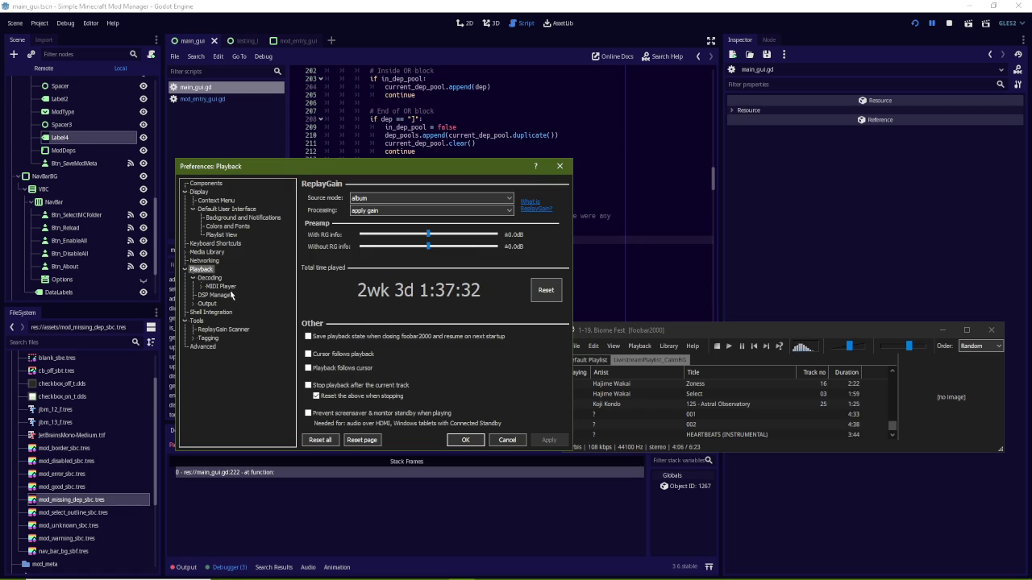
click(208, 303)
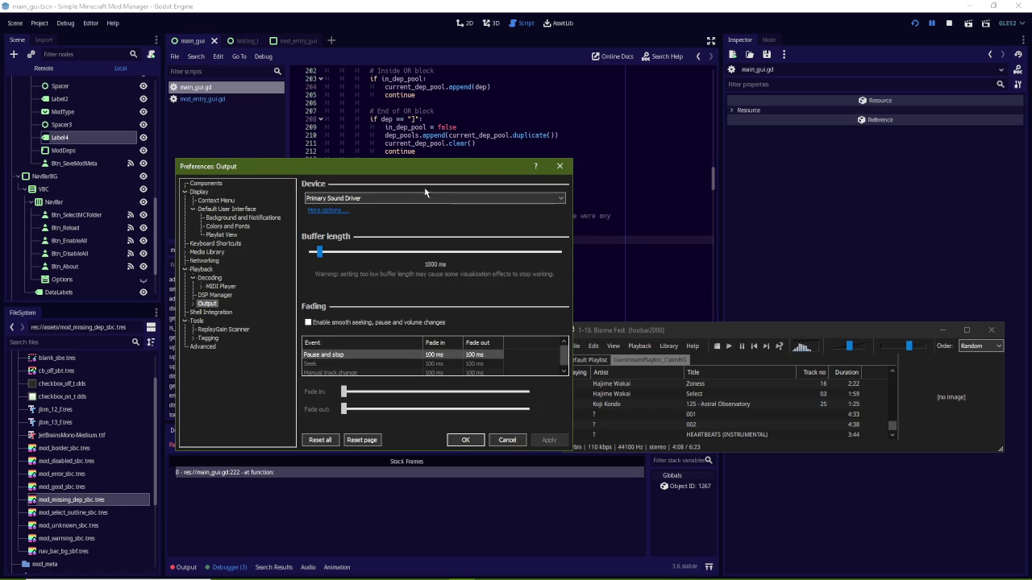
click(416, 204)
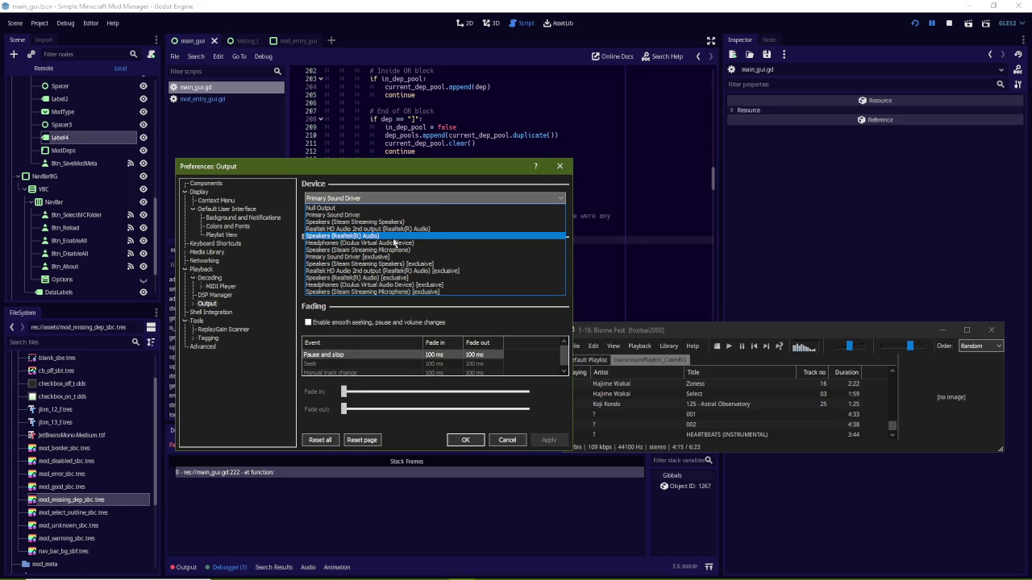
click(393, 236)
click(548, 439)
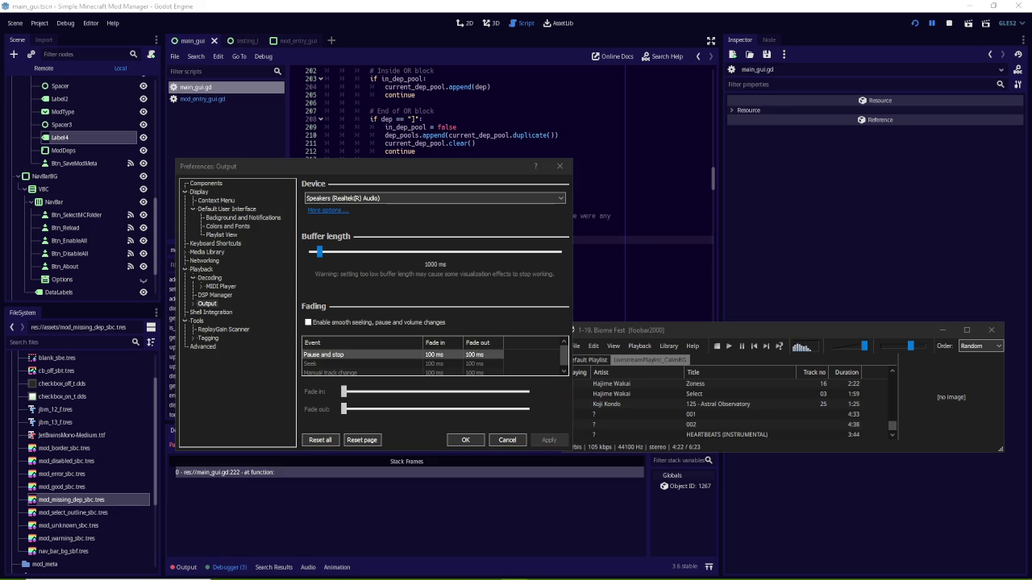
Turn the playback volume down to -9.50 dB
mouse_move(366, 577)
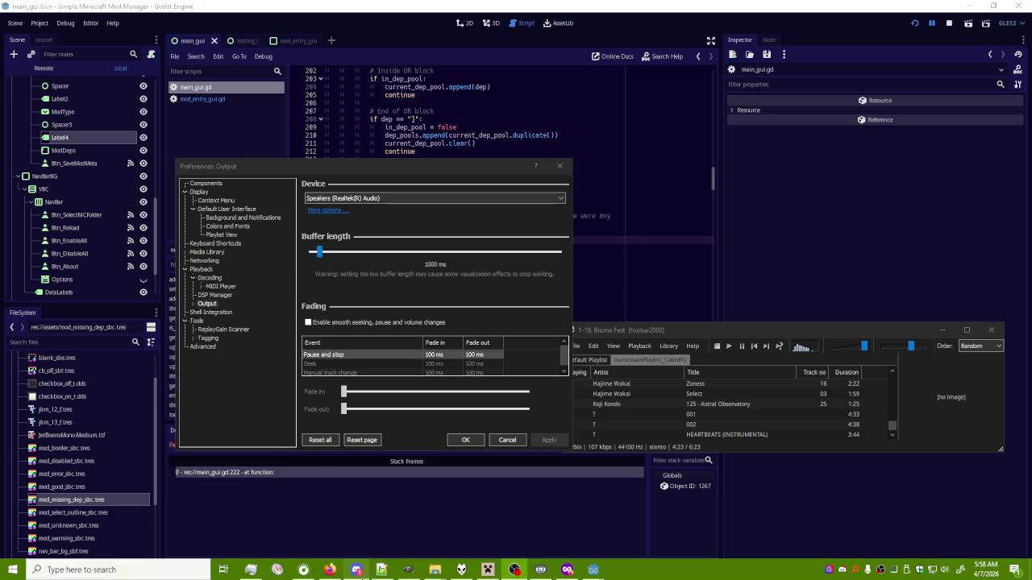
right_click(326, 570)
click(330, 490)
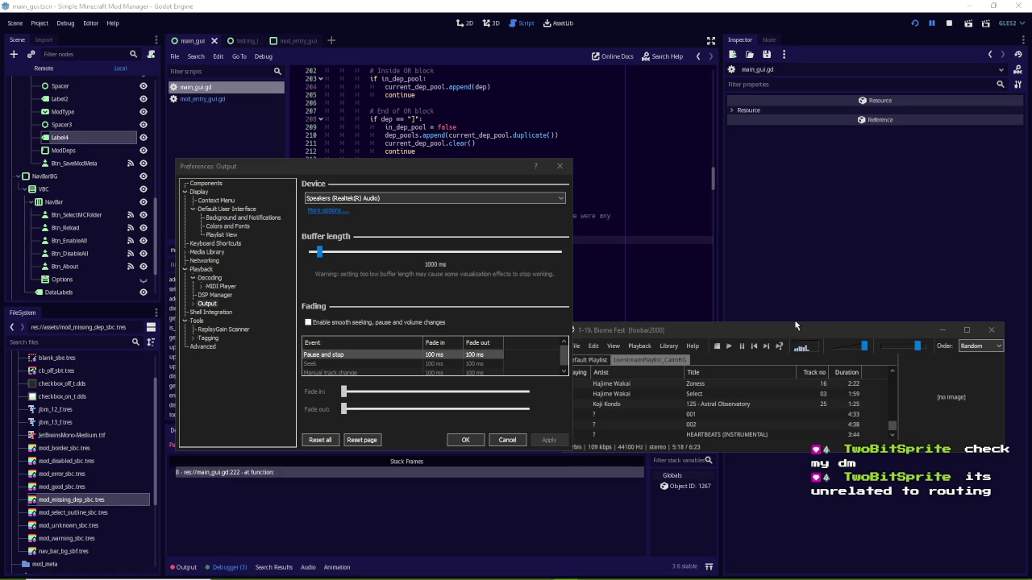
drag(867, 346, 849, 348)
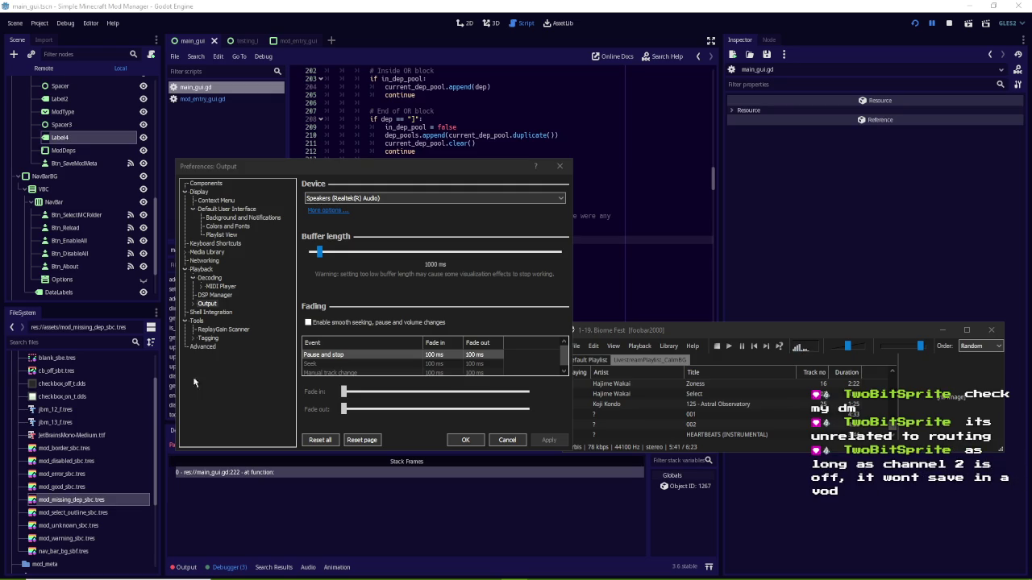
click(399, 198)
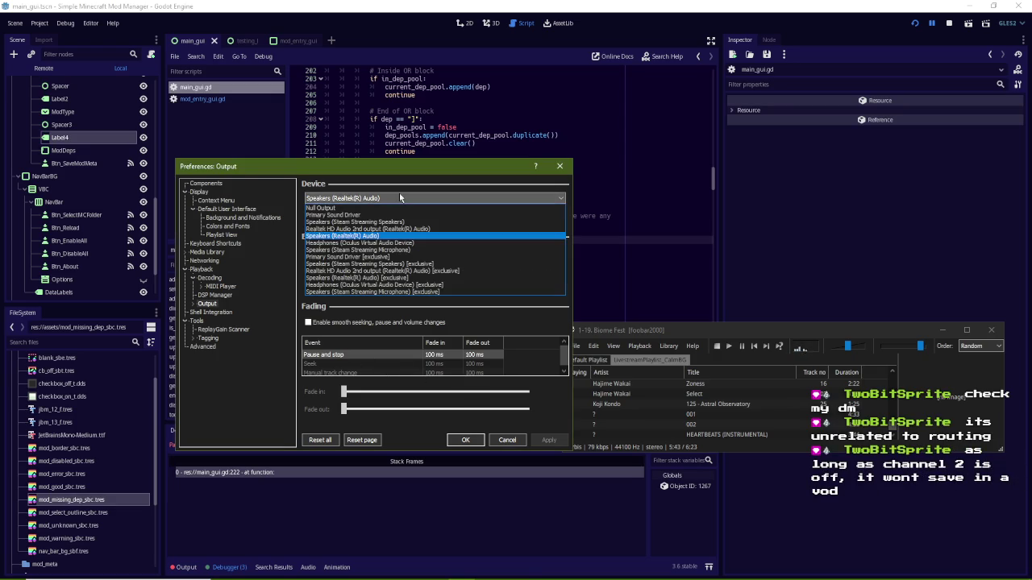
Switch output to Realtek HD Audio 2nd output, close Preferences, and raise volume to -3.00 dB
click(367, 229)
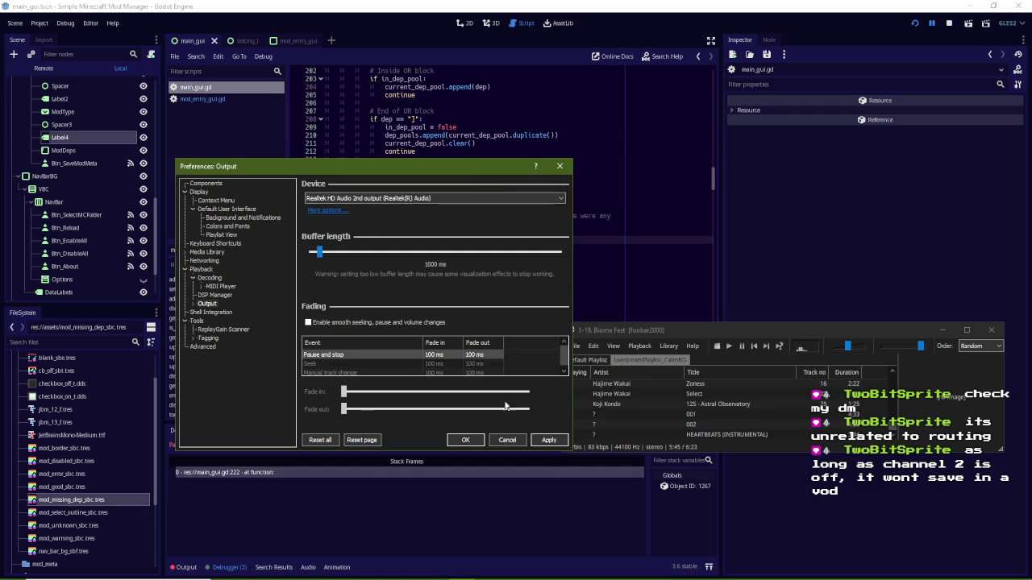
click(548, 440)
click(465, 440)
drag(869, 346, 848, 348)
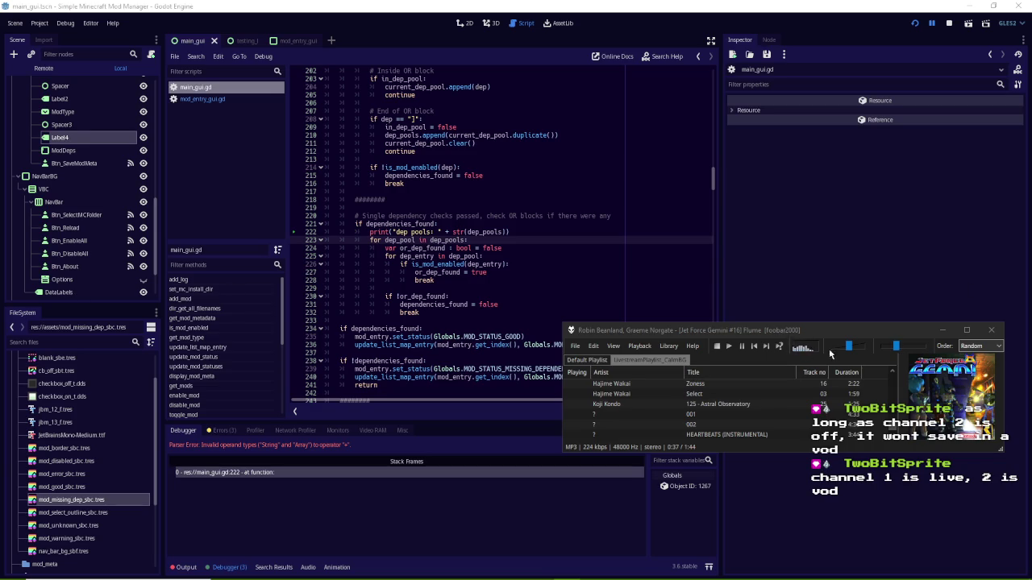
Restart the Flume track with Stop and Play, lowering the volume to -10.00 dB
drag(847, 348, 897, 357)
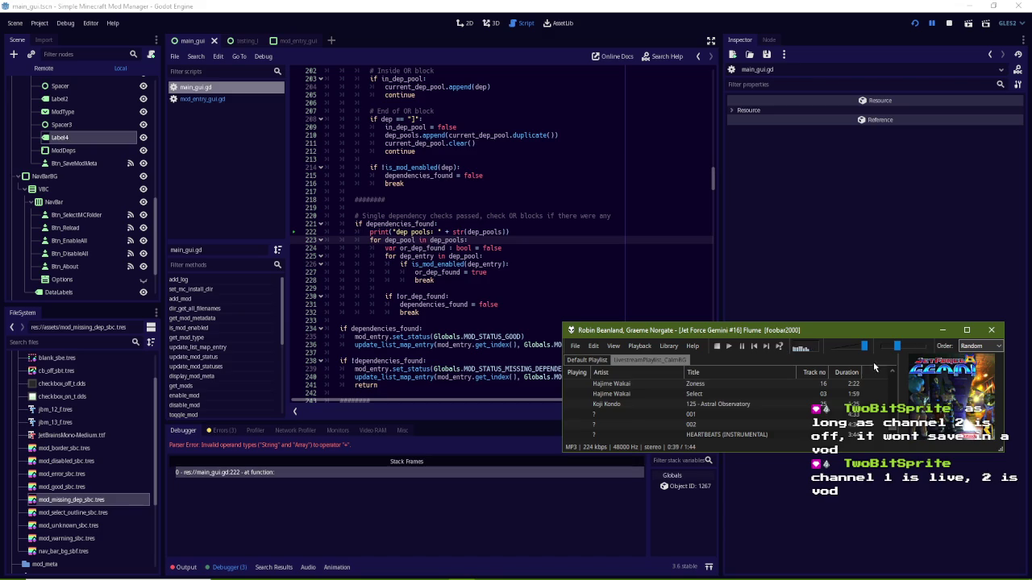
click(716, 346)
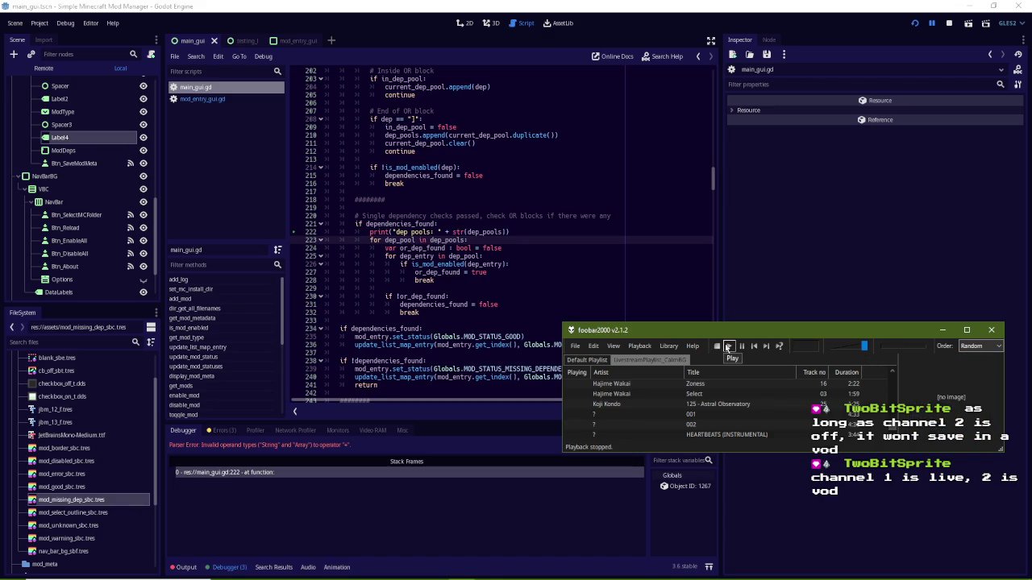
click(728, 347)
drag(864, 349, 846, 350)
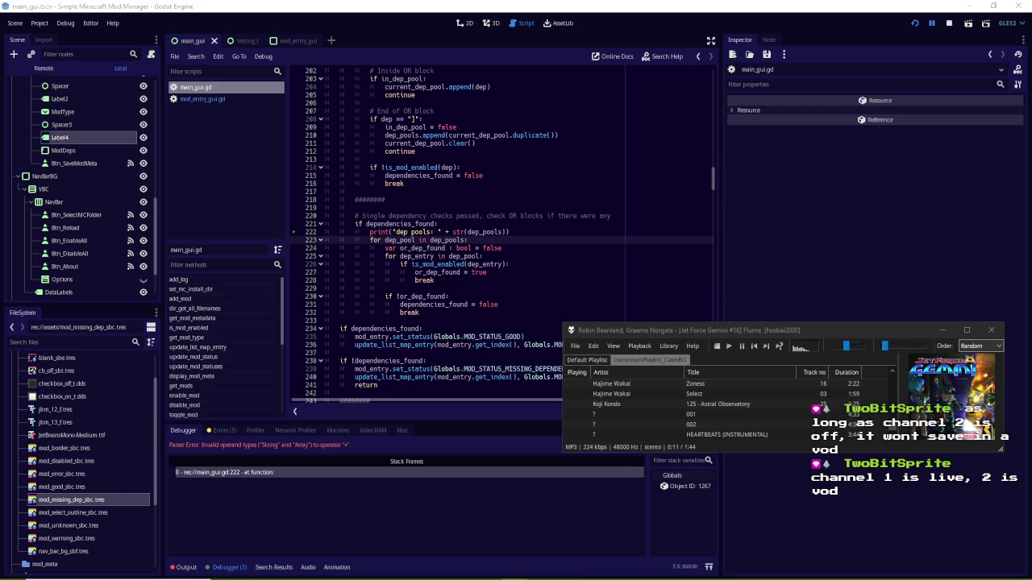
Move the player window slightly lower and set the volume to -7.50 dB
click(701, 336)
drag(701, 337, 708, 380)
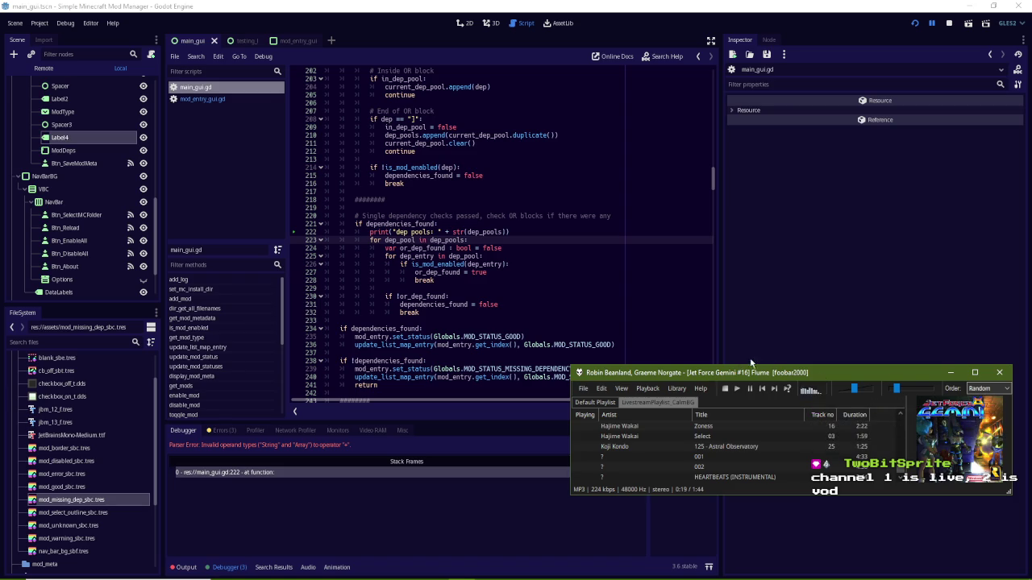
drag(854, 389, 865, 393)
In File > Preferences > Output, pick and apply Speakers (Realtek(R) Audio) as the device
click(601, 389)
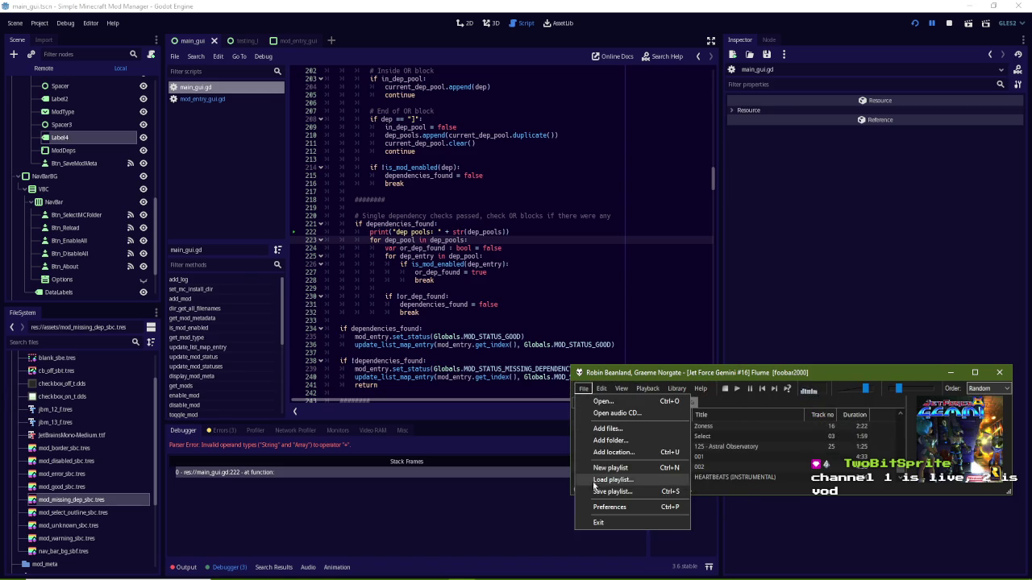
click(609, 507)
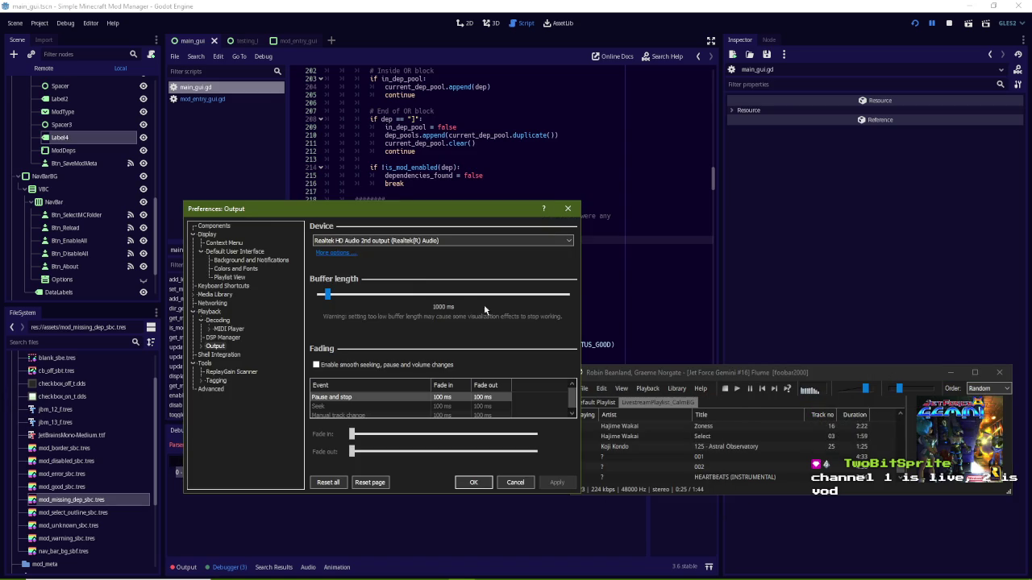
click(334, 240)
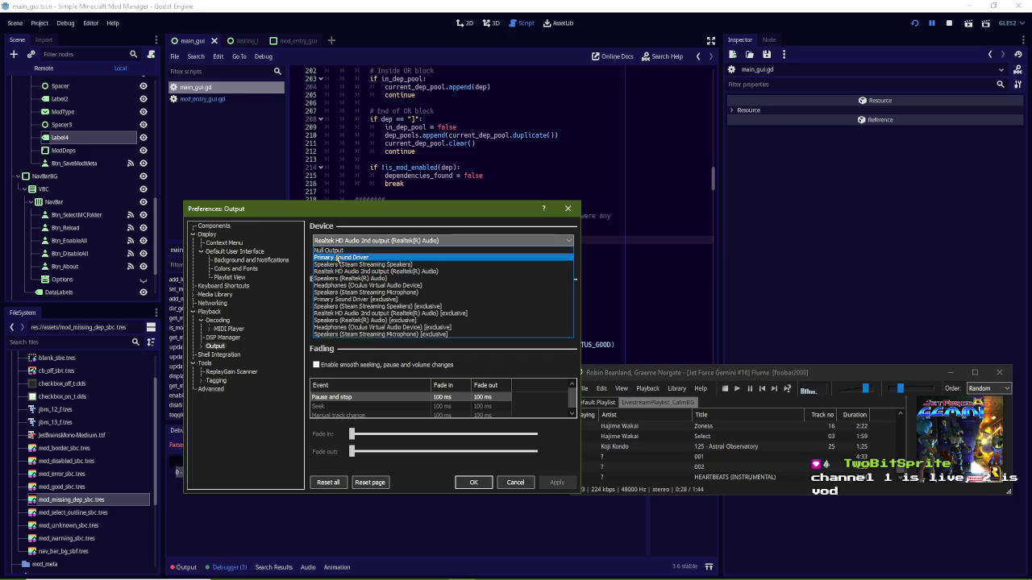
click(354, 265)
click(354, 240)
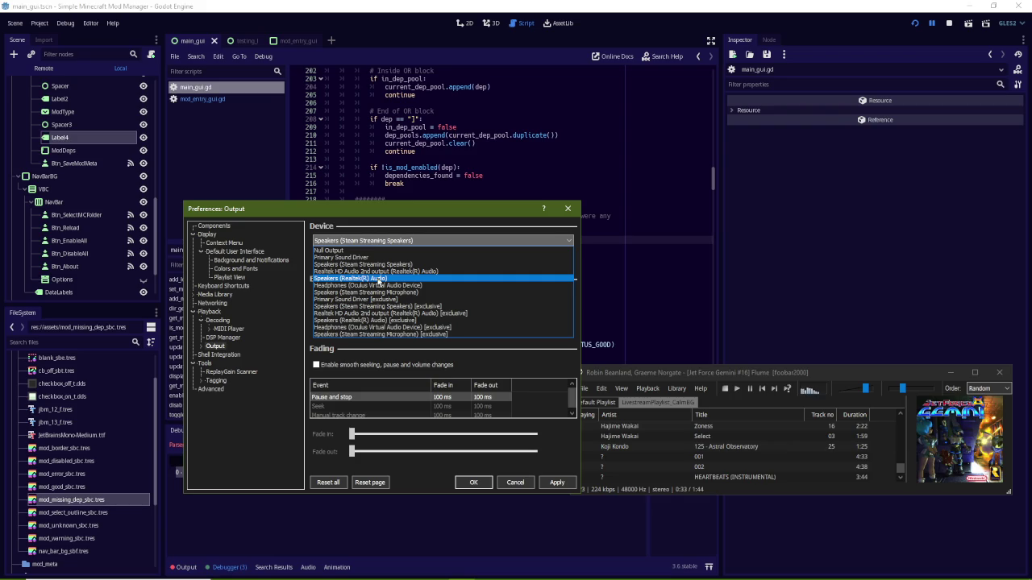
click(379, 278)
click(547, 484)
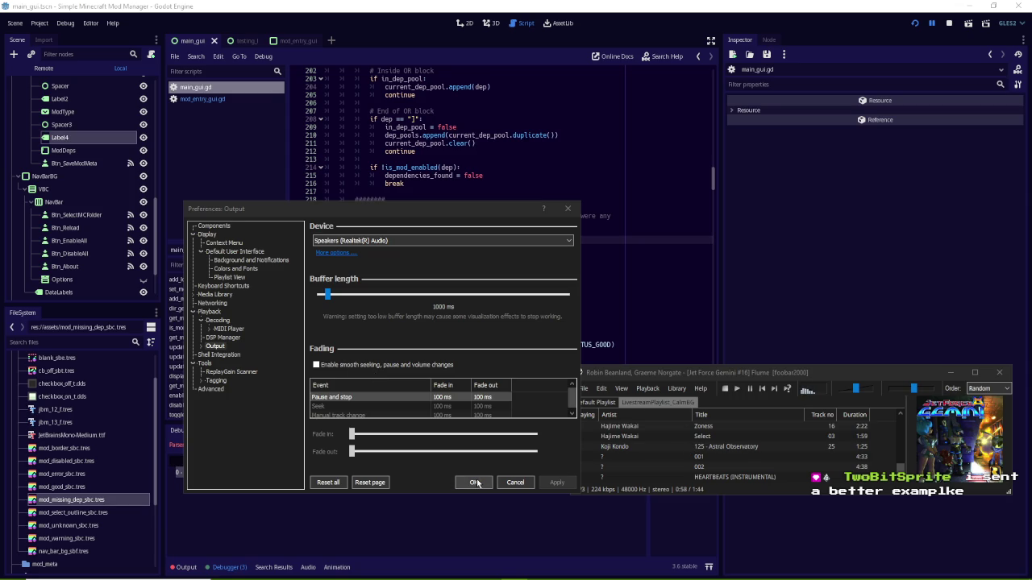
Apply Realtek HD Audio 2nd output as the device, close Preferences, then minimize and restore the player
click(449, 244)
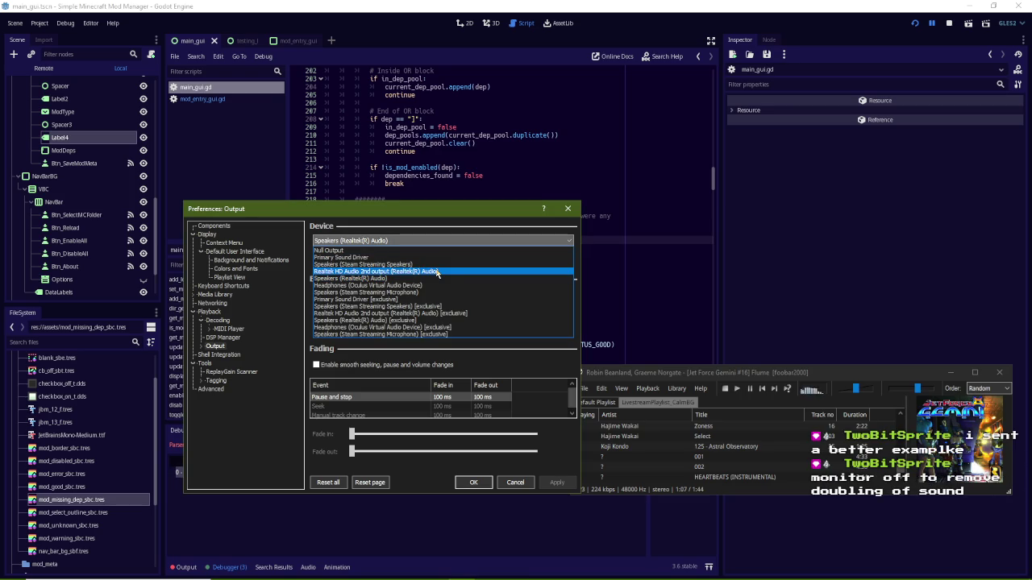
key(Up)
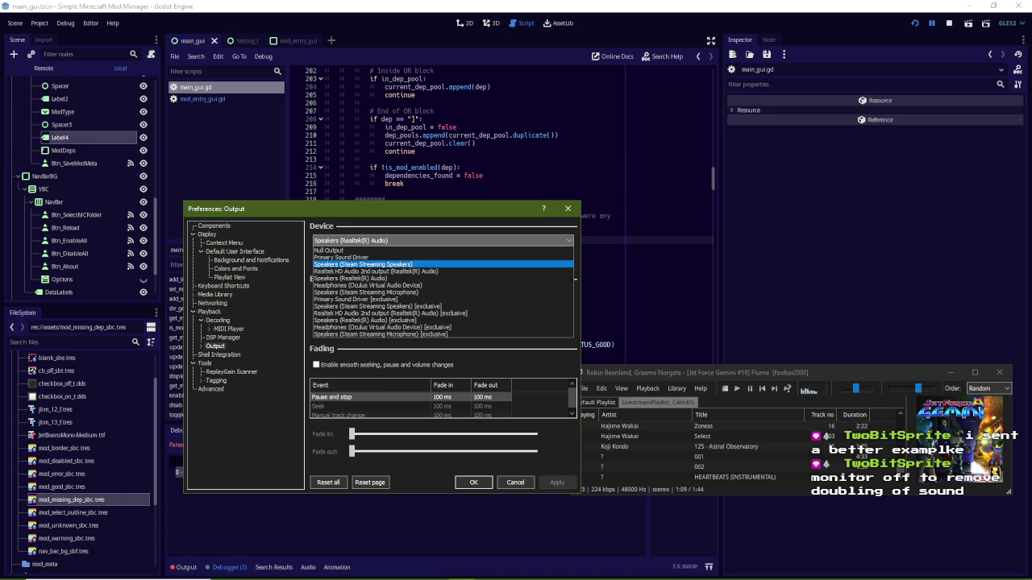
key(alt+Tab)
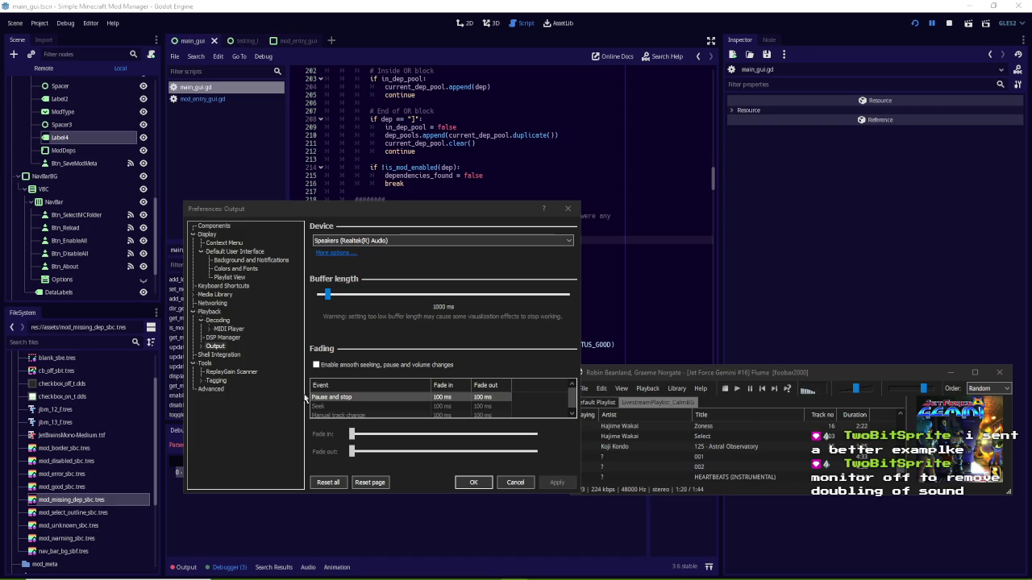
click(396, 241)
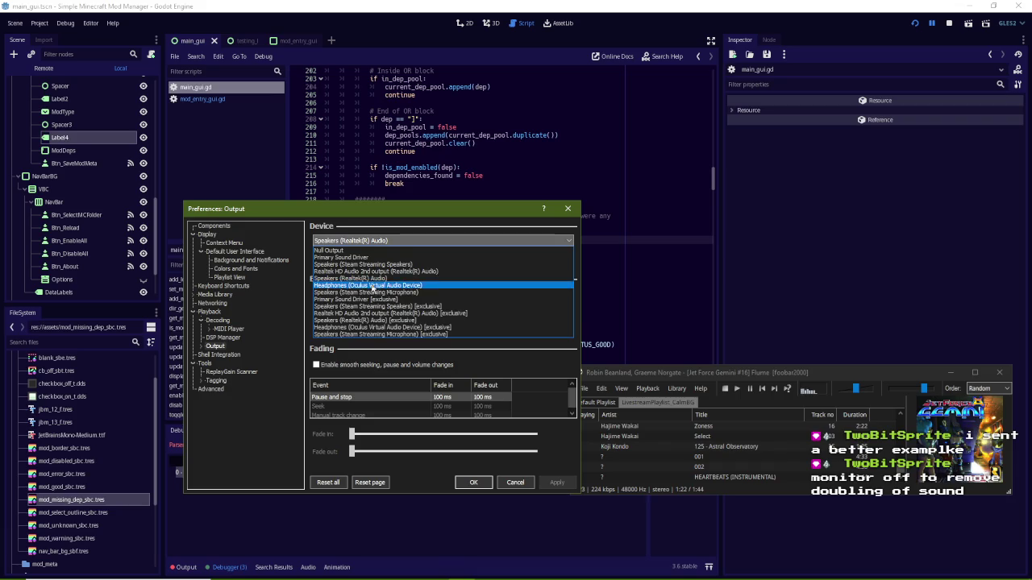
click(373, 272)
click(556, 482)
click(472, 483)
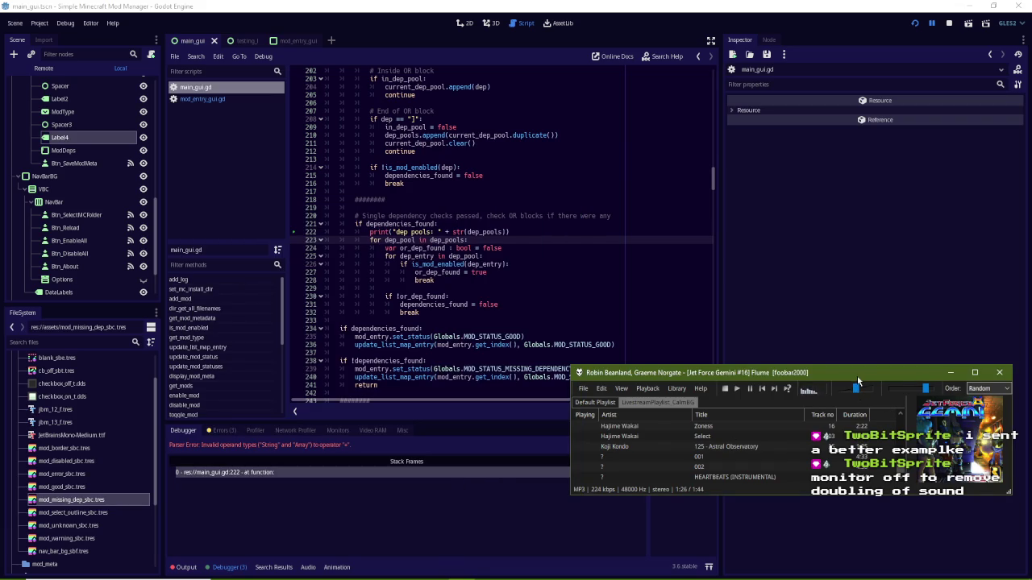
click(951, 372)
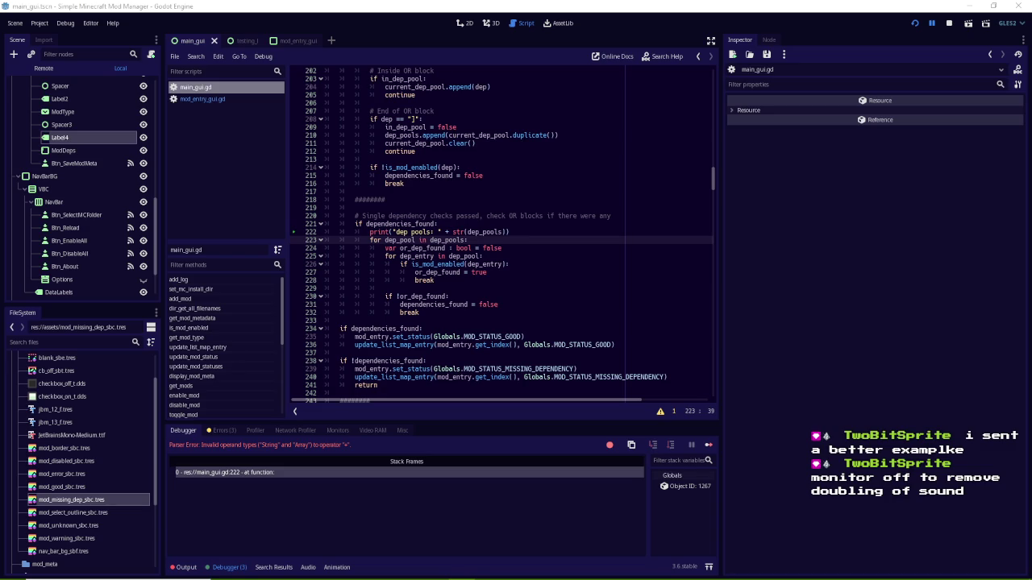
key(alt+Tab)
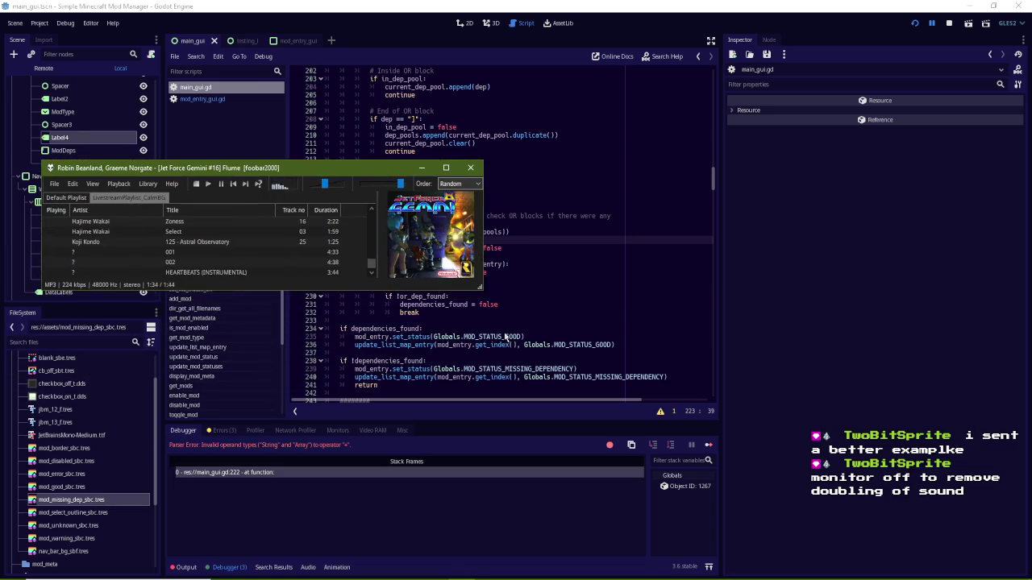
Enlarge the foobar2000 window and its album art panel, stretching it up and right
mouse_move(480, 288)
mouse_down()
mouse_move(620, 424)
mouse_move(774, 478)
mouse_up()
key(alt+Tab)
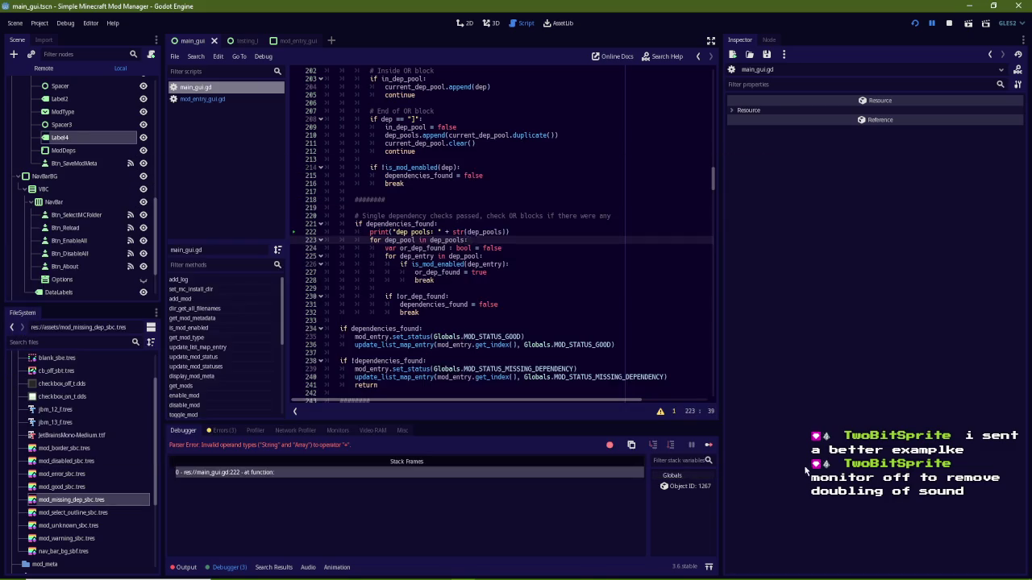
click(461, 570)
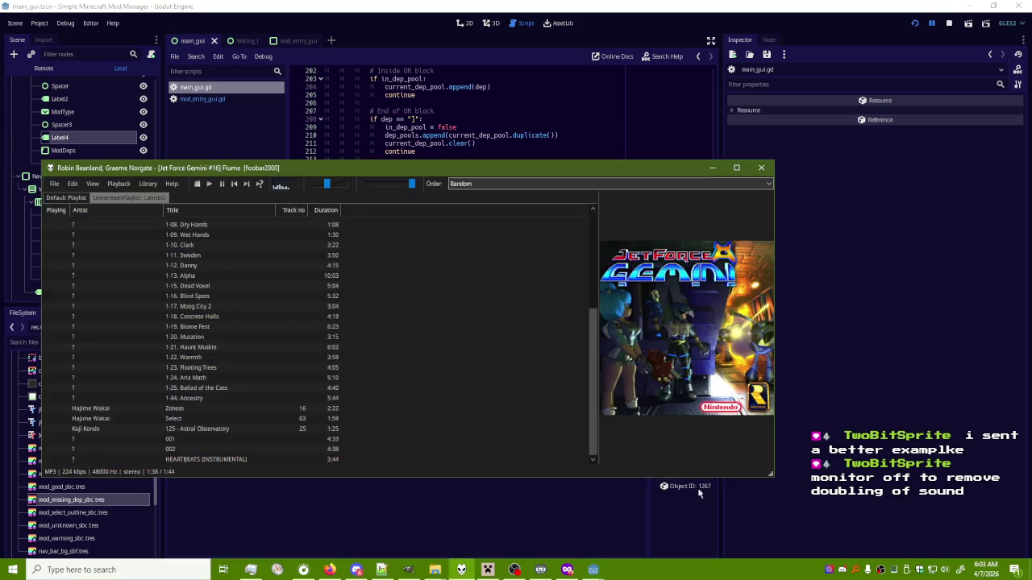
drag(769, 476, 919, 495)
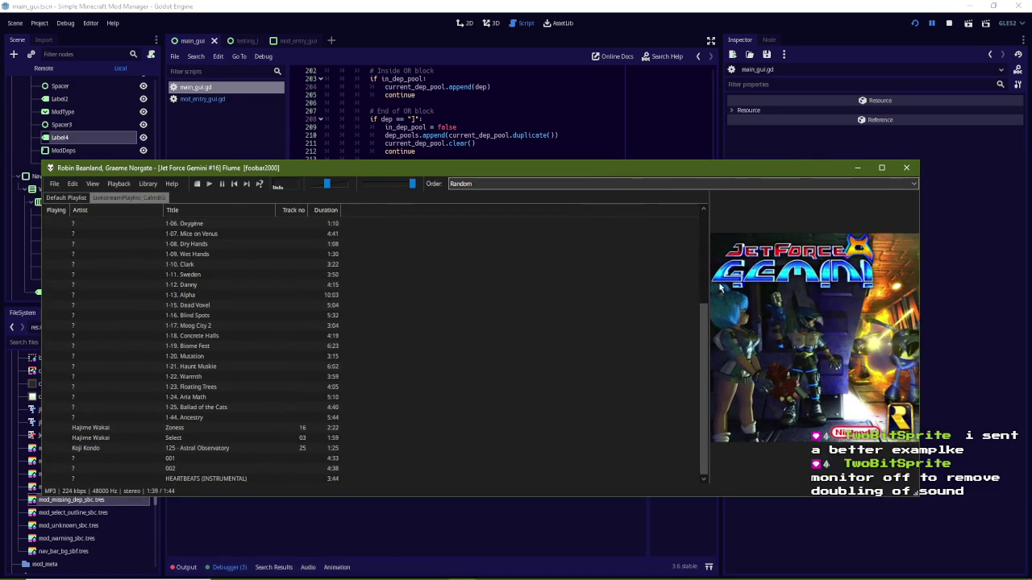
drag(708, 289, 558, 286)
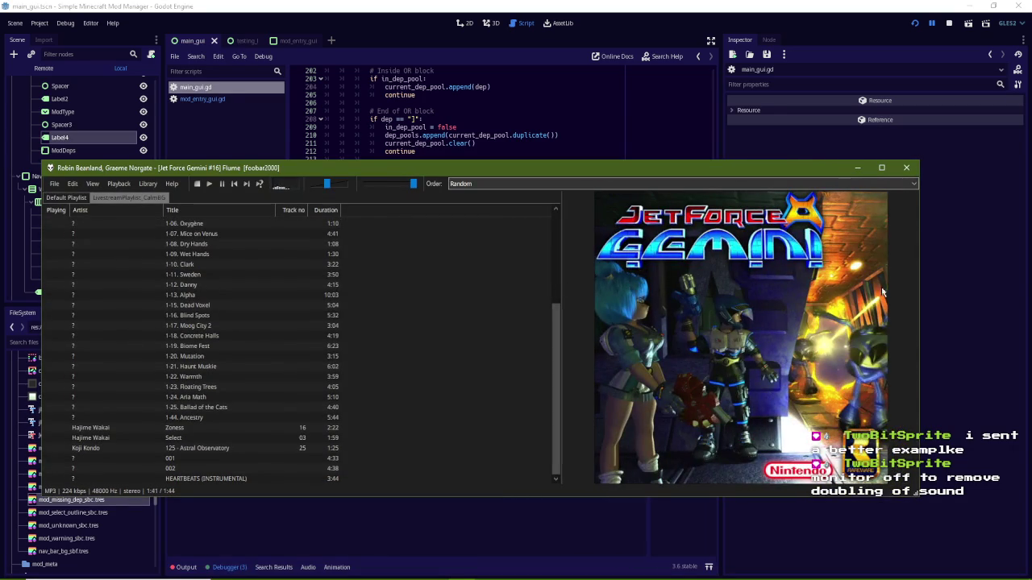
mouse_move(920, 163)
mouse_down()
mouse_move(940, 109)
mouse_move(1000, 59)
mouse_up()
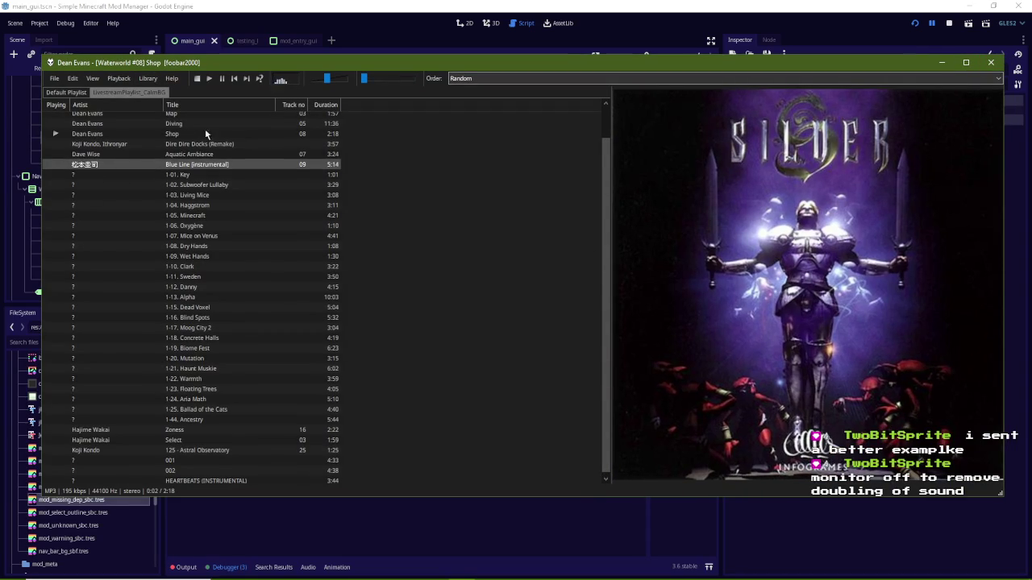
Go back a track and play Rith Essa from Jet Force Gemini
click(235, 79)
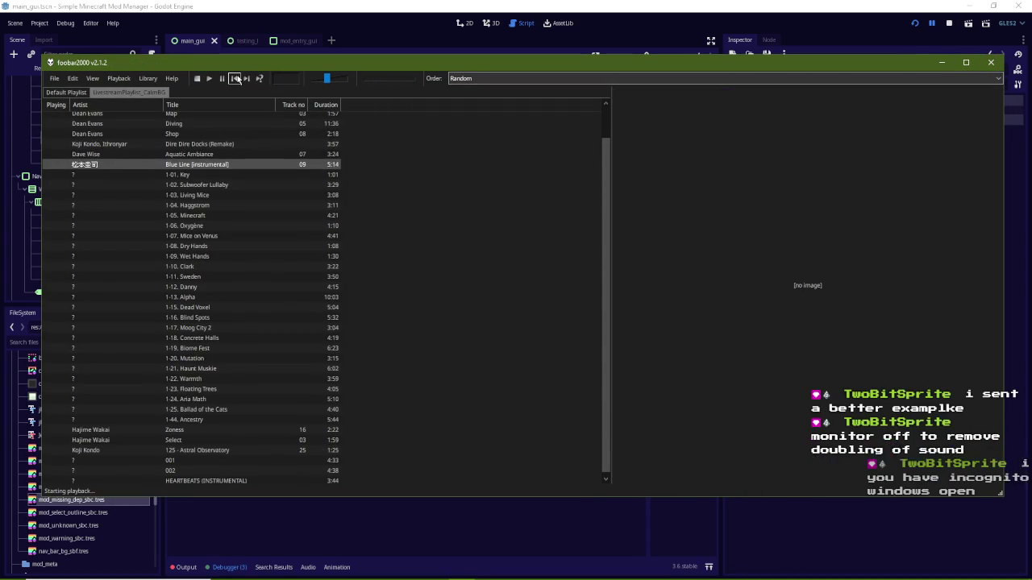
scroll(125, 173, up, 1)
click(185, 128)
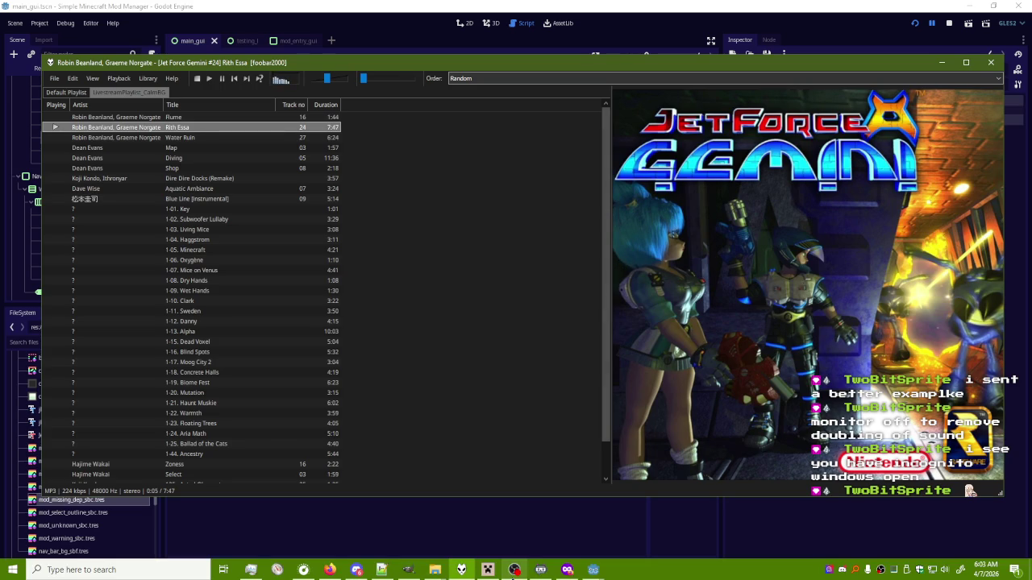
Move the chat browser off screen and shrink the player toward the lower right
click(569, 572)
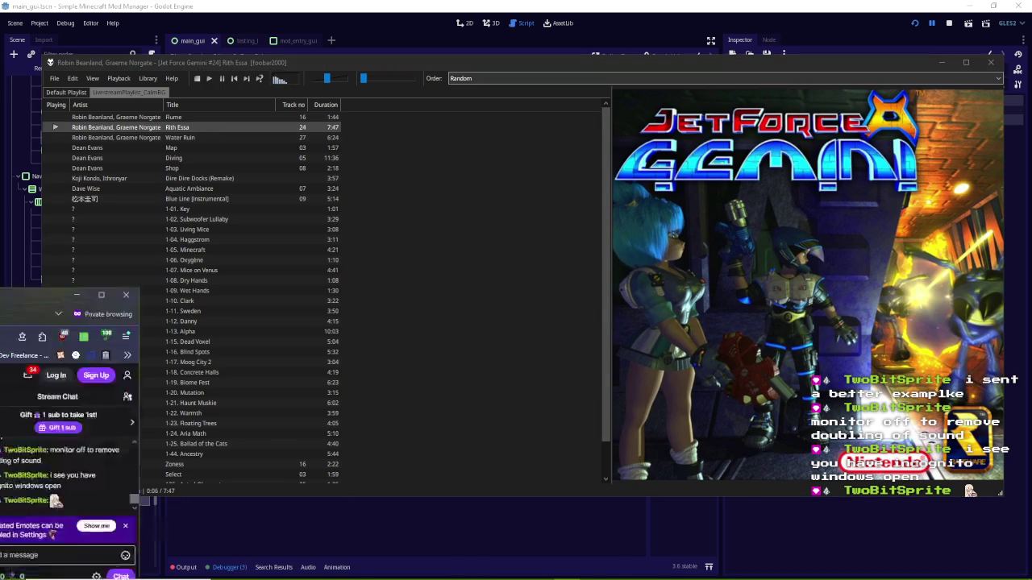
drag(494, 333, 0, 326)
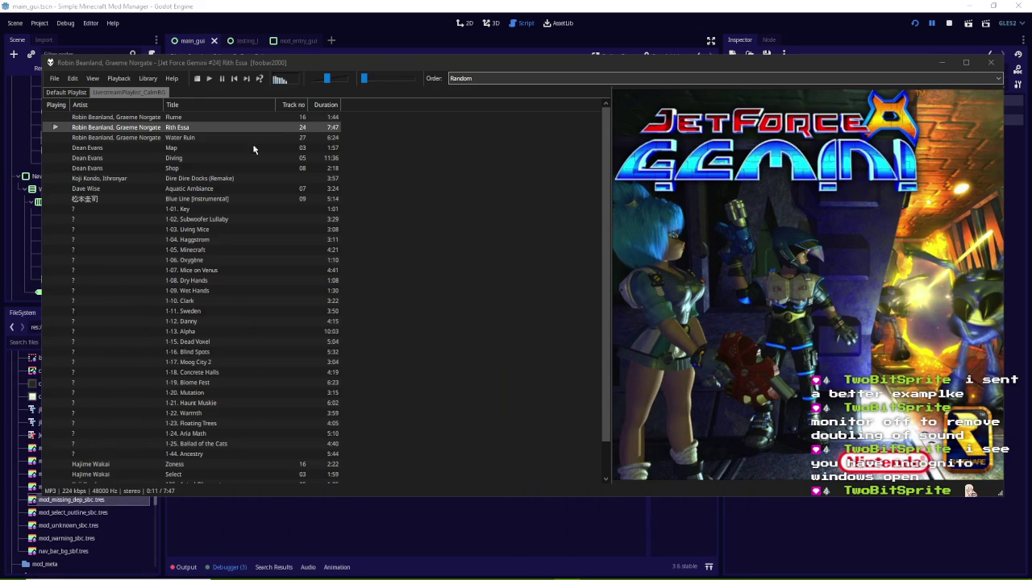
mouse_move(42, 55)
mouse_down()
mouse_move(186, 173)
mouse_move(490, 330)
mouse_move(511, 380)
mouse_move(511, 306)
mouse_move(454, 306)
mouse_move(442, 329)
mouse_up()
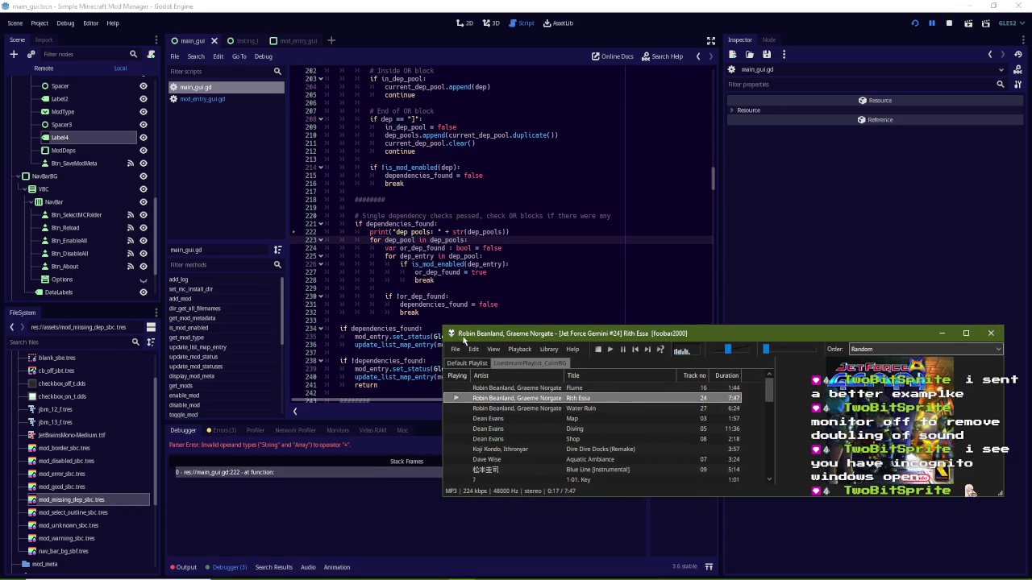
Enlarge the player window and album art, then shrink it back to a small lower-right window
mouse_move(442, 328)
mouse_down()
mouse_move(110, 97)
mouse_move(56, 8)
mouse_move(20, 10)
mouse_up()
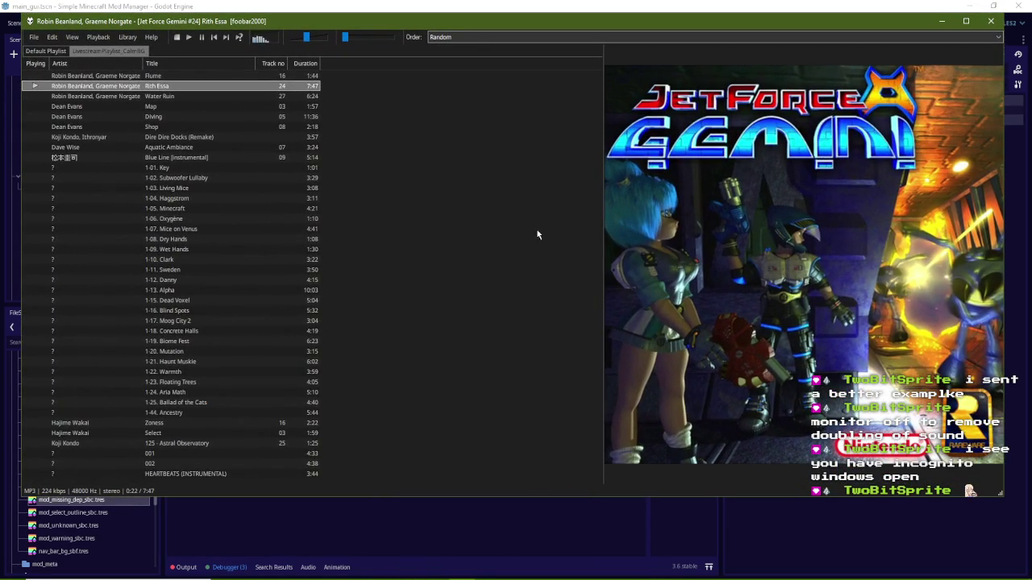
drag(996, 497, 1006, 539)
drag(600, 440, 458, 434)
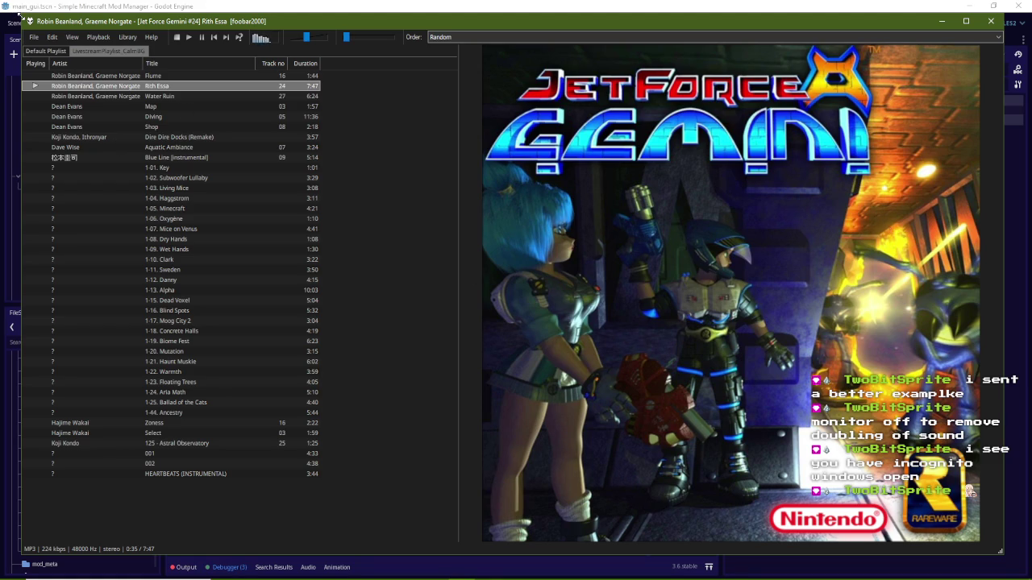
mouse_move(18, 15)
mouse_down()
mouse_move(235, 73)
mouse_move(484, 355)
mouse_move(609, 475)
mouse_move(655, 457)
mouse_move(595, 297)
mouse_move(753, 480)
mouse_move(754, 518)
mouse_move(726, 437)
mouse_move(621, 369)
mouse_move(606, 372)
mouse_up()
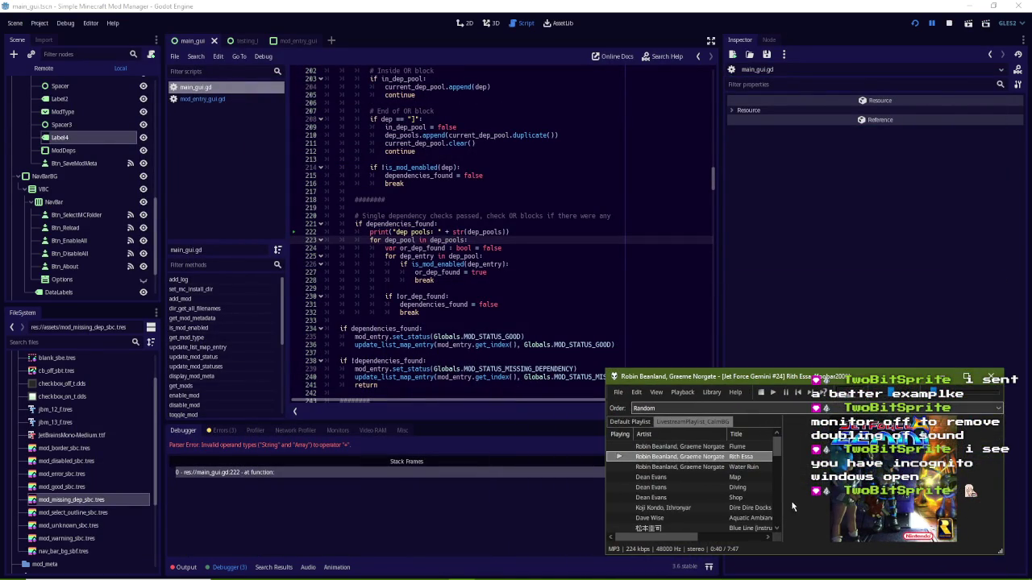
Widen the playlist so full titles and the Duration column fit, reposition the player, and minimize it
drag(787, 503, 880, 497)
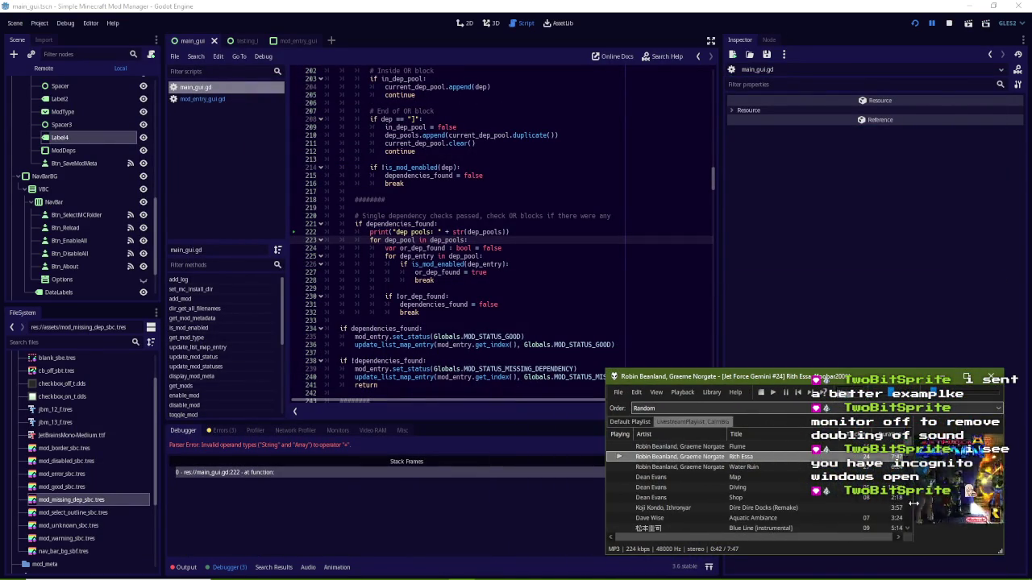
mouse_move(693, 374)
mouse_down()
mouse_move(687, 453)
mouse_move(685, 427)
mouse_up()
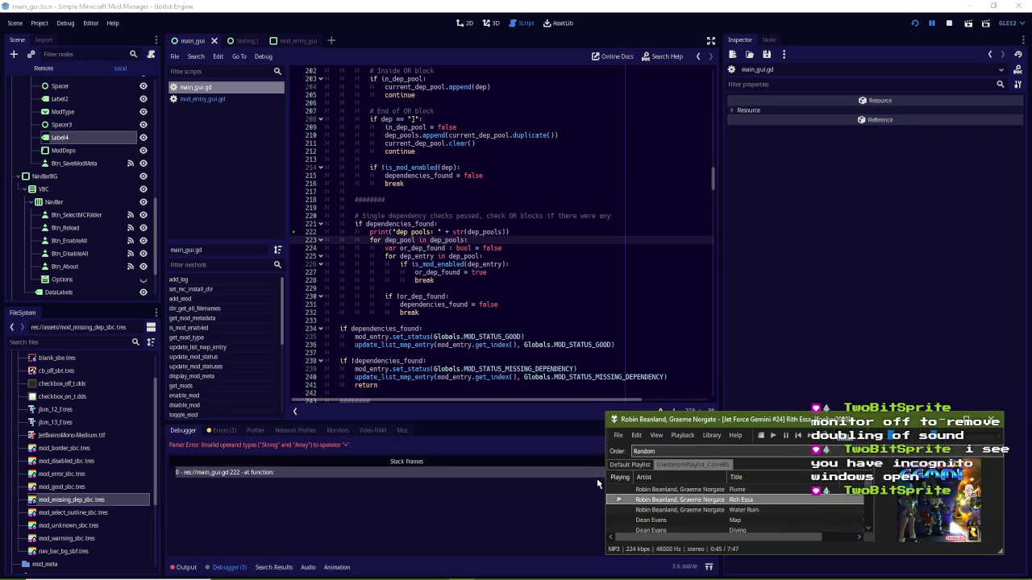
mouse_move(603, 477)
mouse_down()
mouse_move(494, 469)
mouse_move(560, 461)
mouse_up()
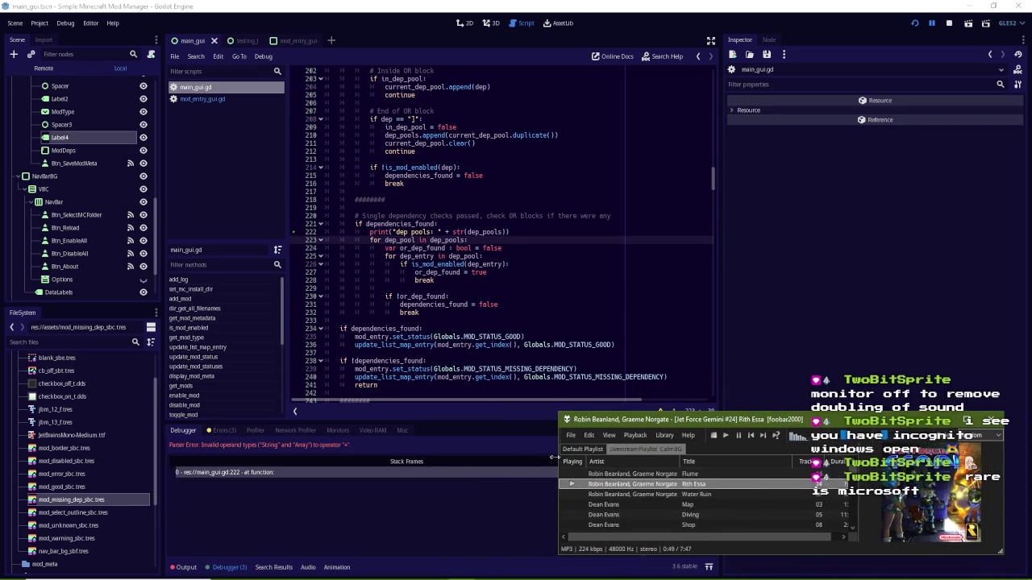
drag(860, 508, 905, 503)
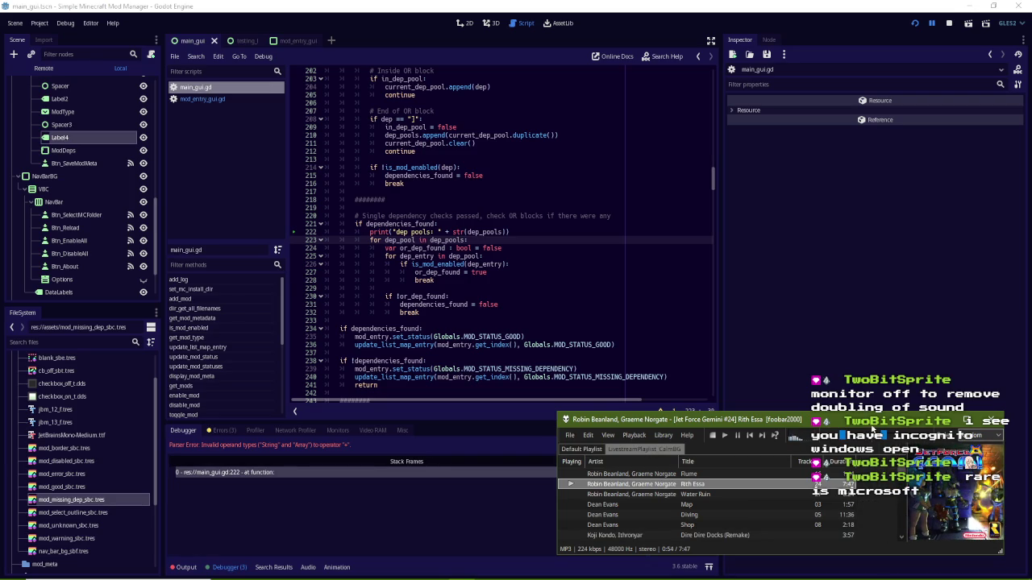
drag(874, 427, 500, 241)
click(569, 234)
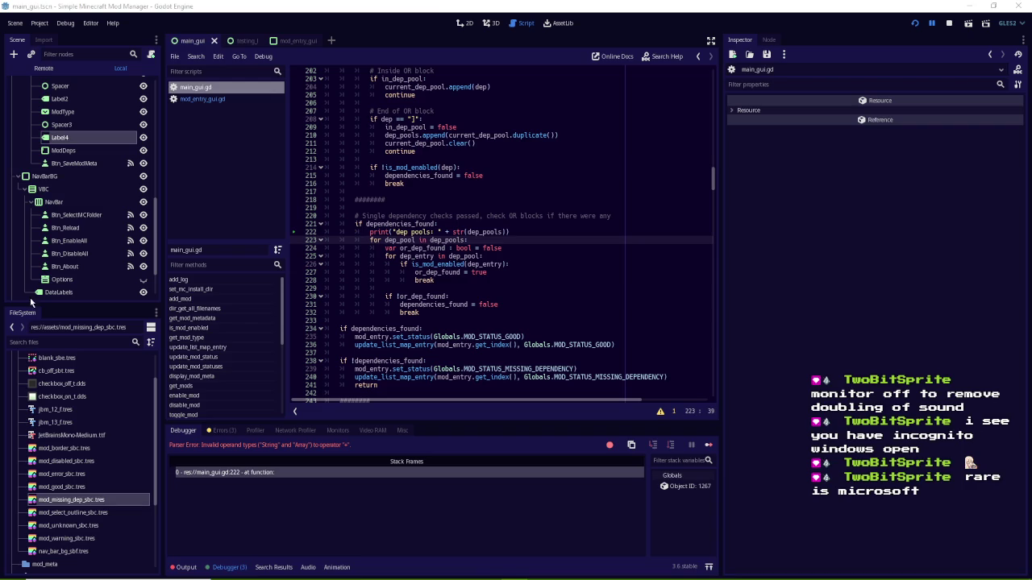
Bring the Godot editor forward and rerun the Mod Manager project to print dep pools
mouse_move(522, 574)
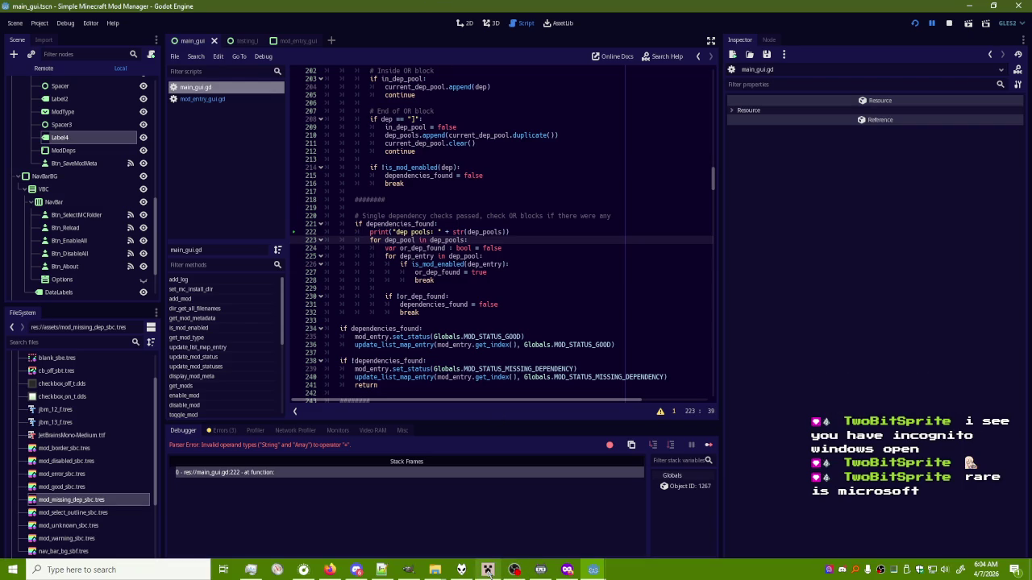
click(464, 573)
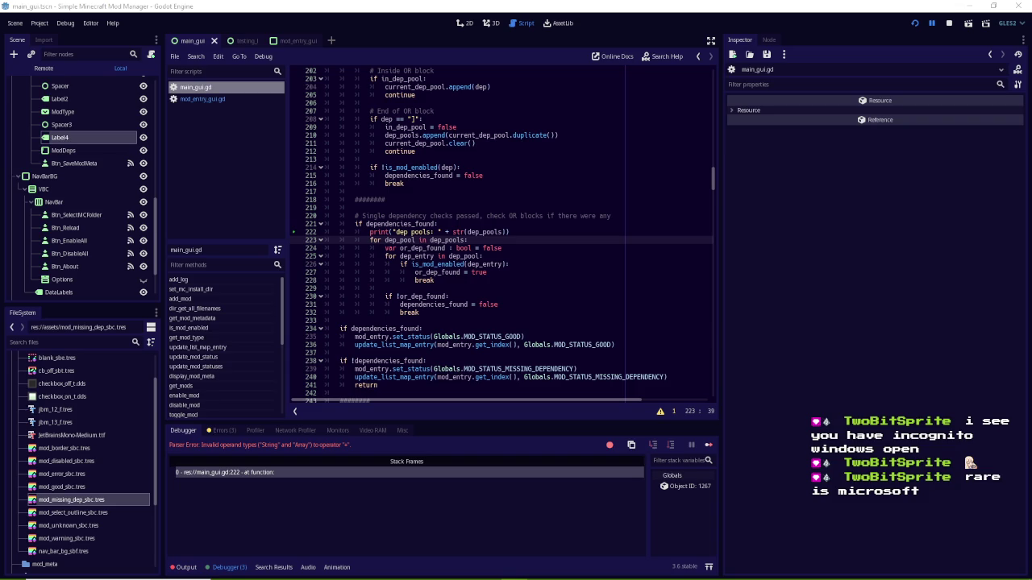
click(395, 7)
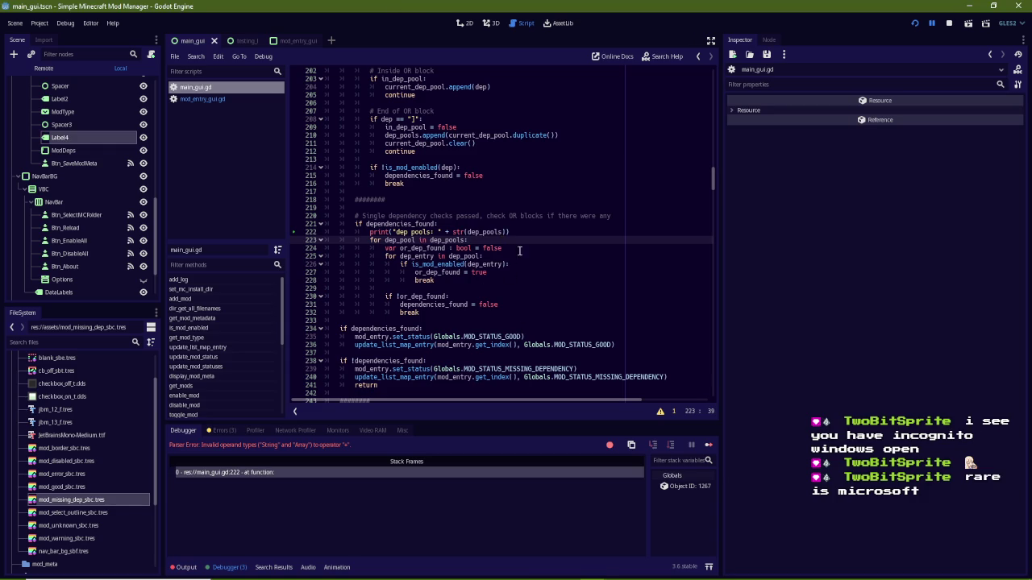
click(916, 24)
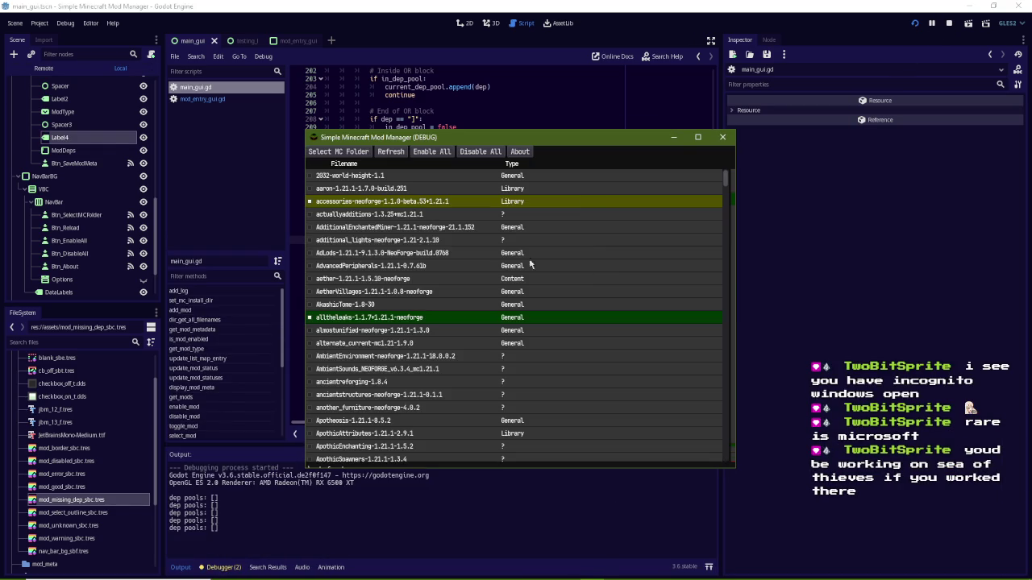
Show alltheleaks' dependency details, then move the Mod Manager window aside and reveal the desktop
click(350, 319)
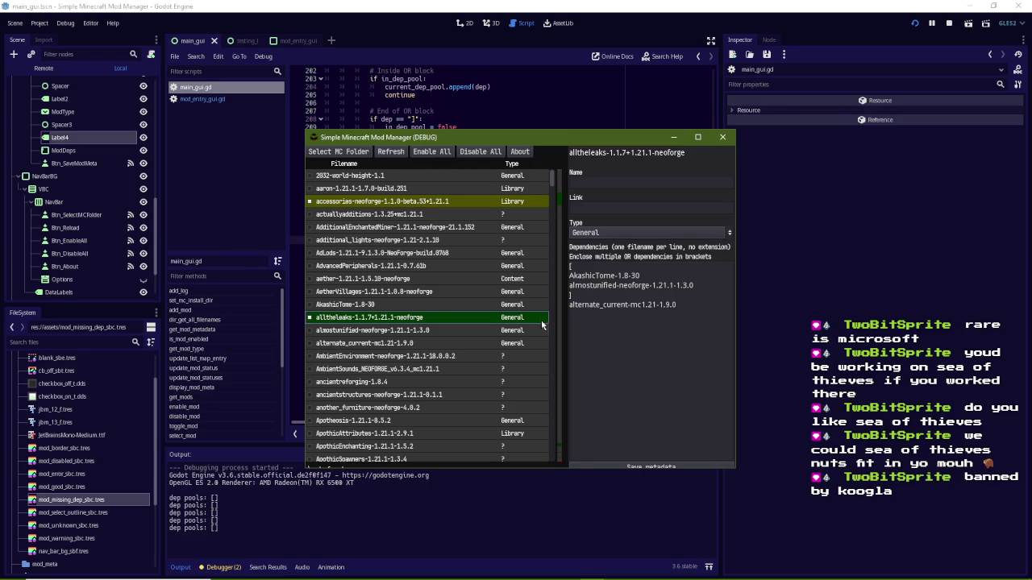
mouse_move(533, 134)
mouse_down()
mouse_move(750, 132)
mouse_move(0, 132)
mouse_up()
mouse_move(609, 574)
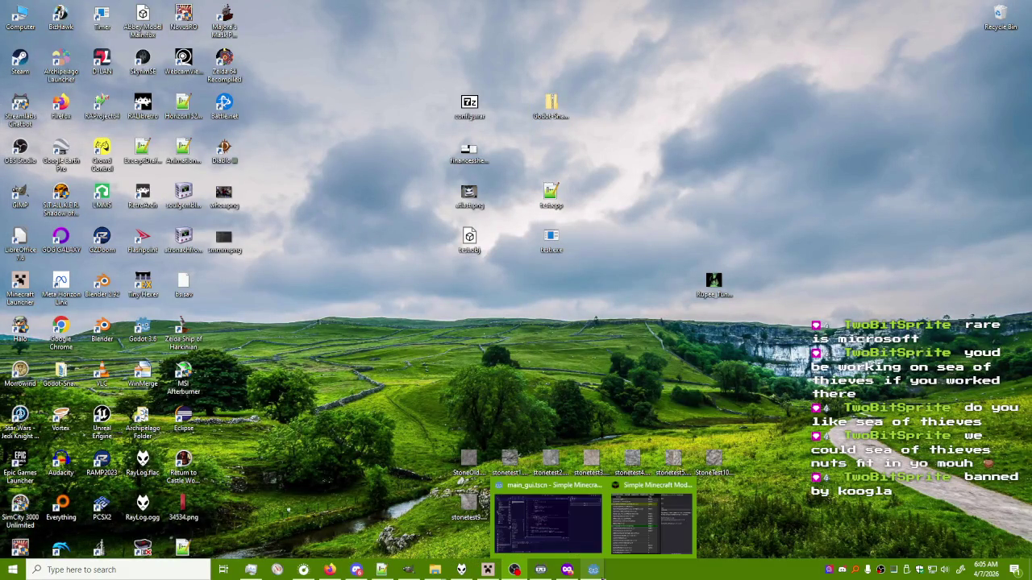
Cycle the desktop wallpaper through several next backgrounds until the city skyline appears
mouse_move(460, 571)
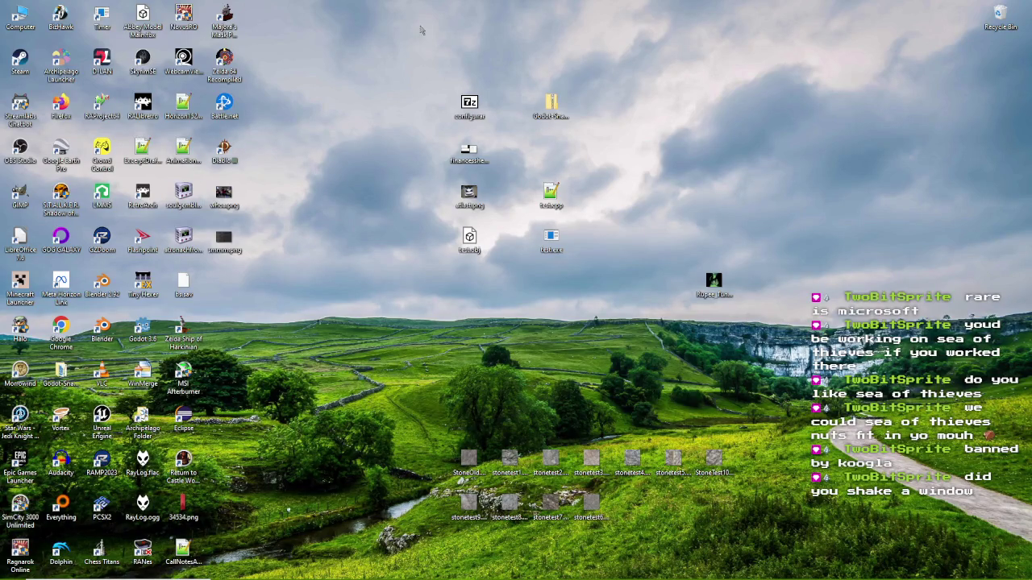
right_click(392, 290)
click(298, 398)
key(shift+F10)
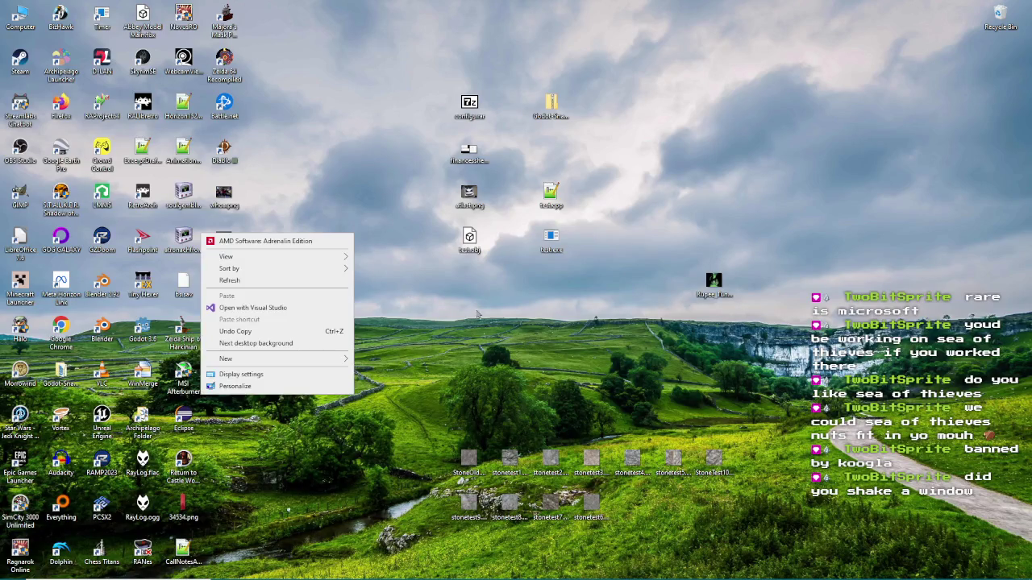
click(254, 338)
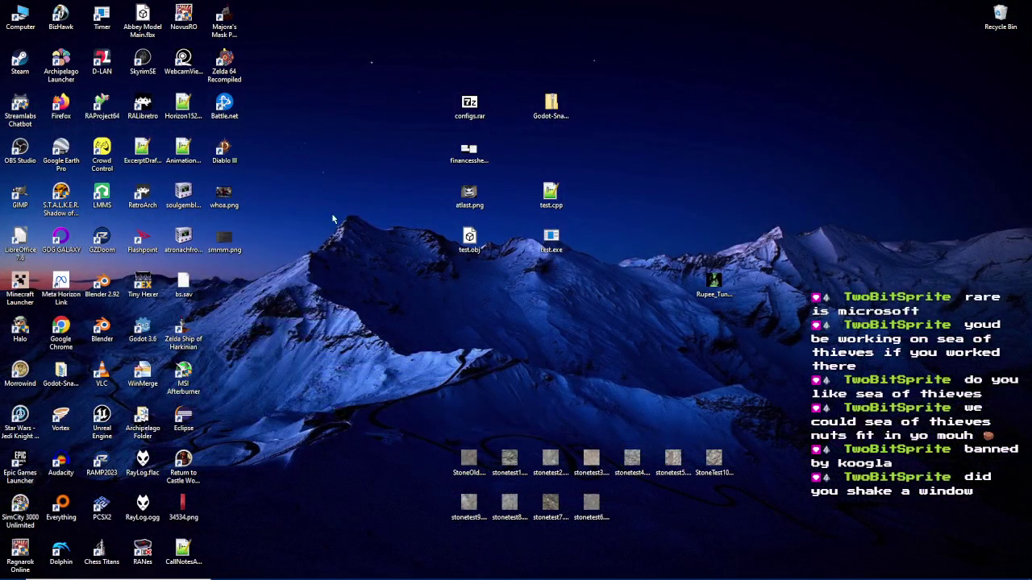
right_click(346, 259)
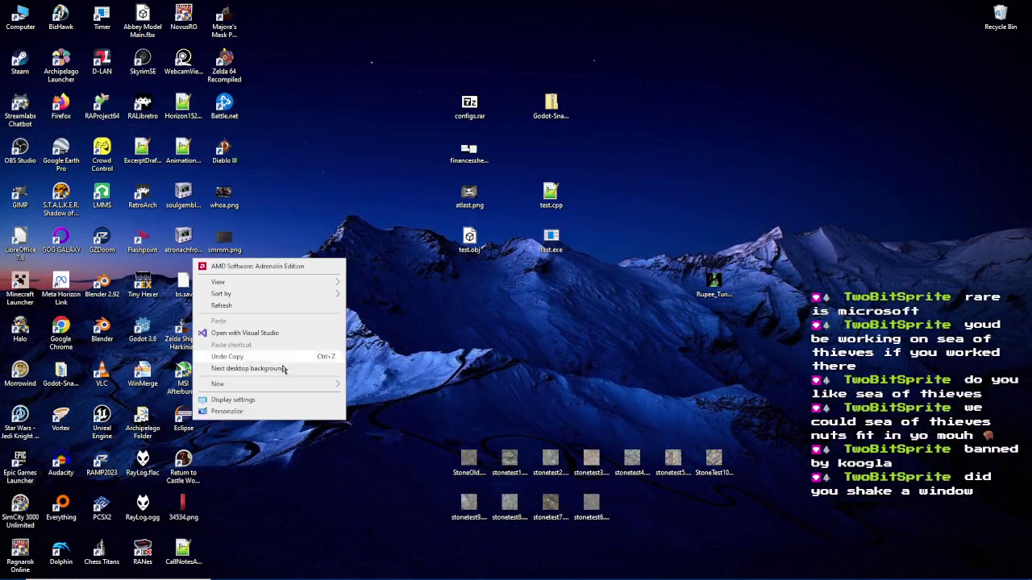
click(278, 373)
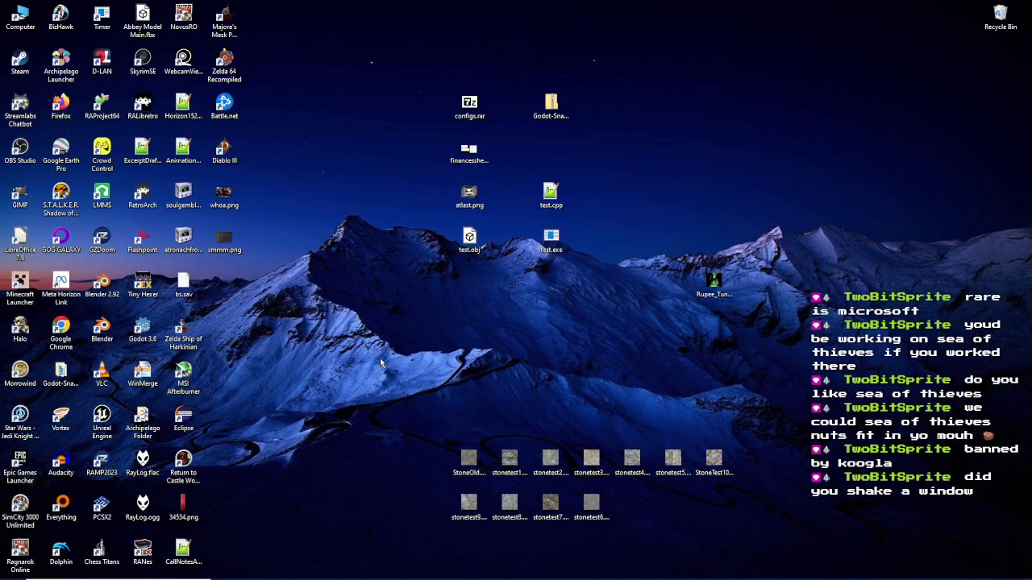
right_click(310, 324)
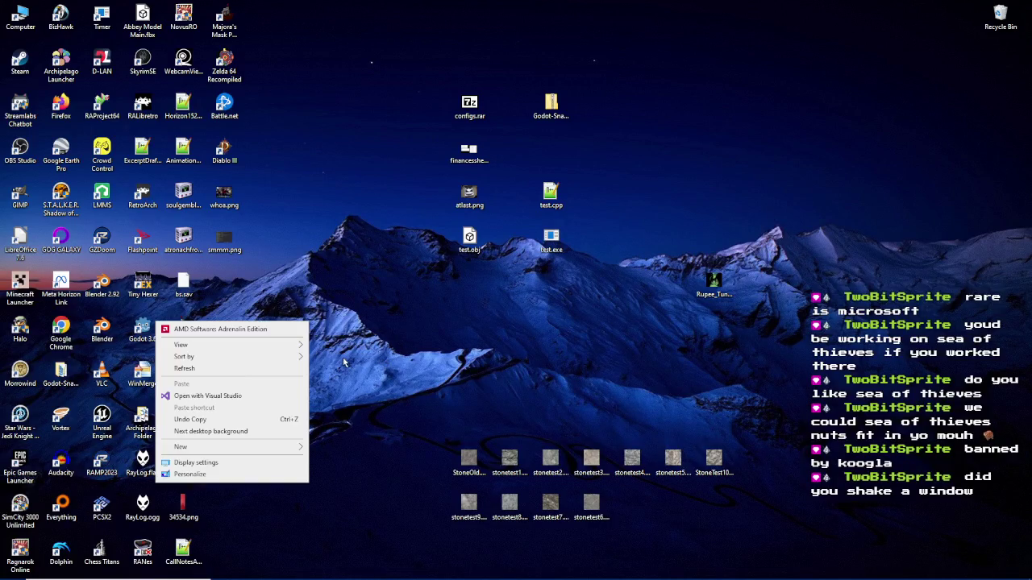
click(241, 435)
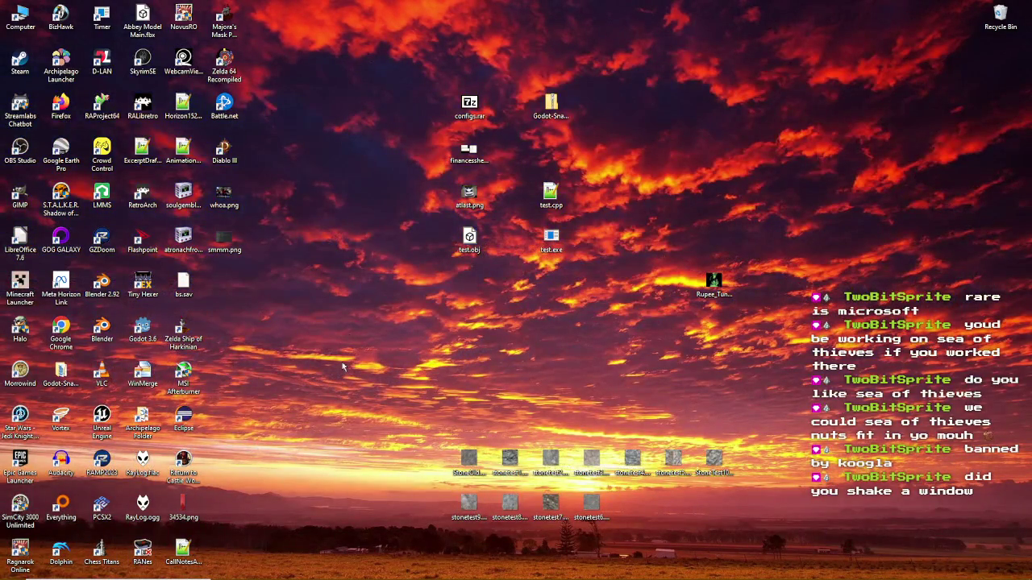
right_click(341, 364)
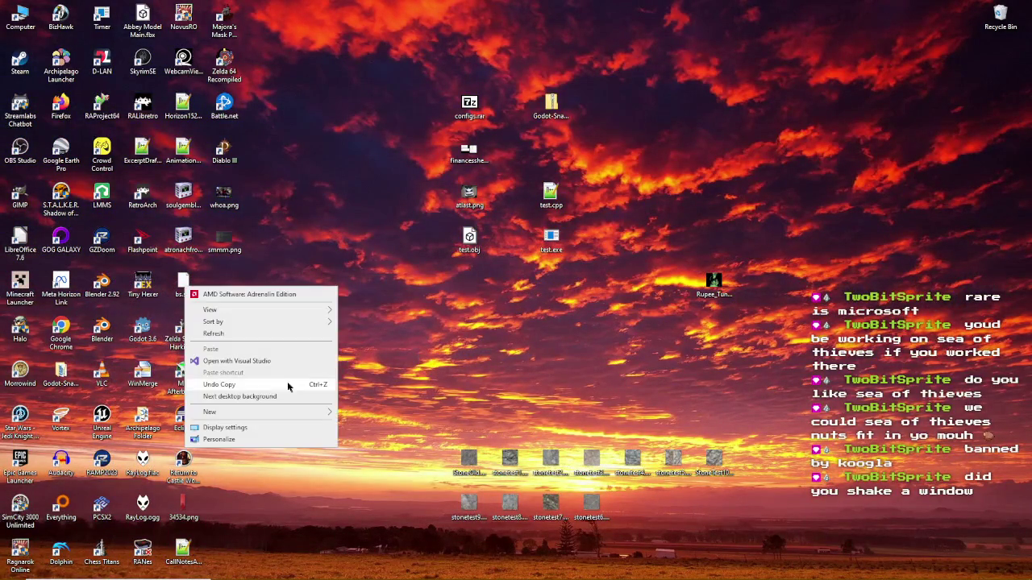
click(350, 391)
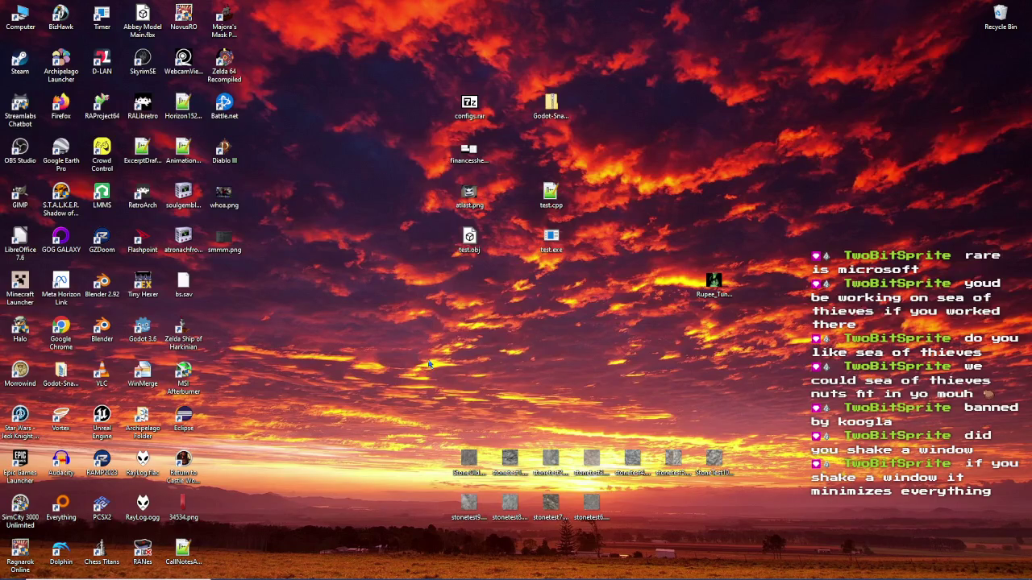
right_click(347, 246)
click(246, 350)
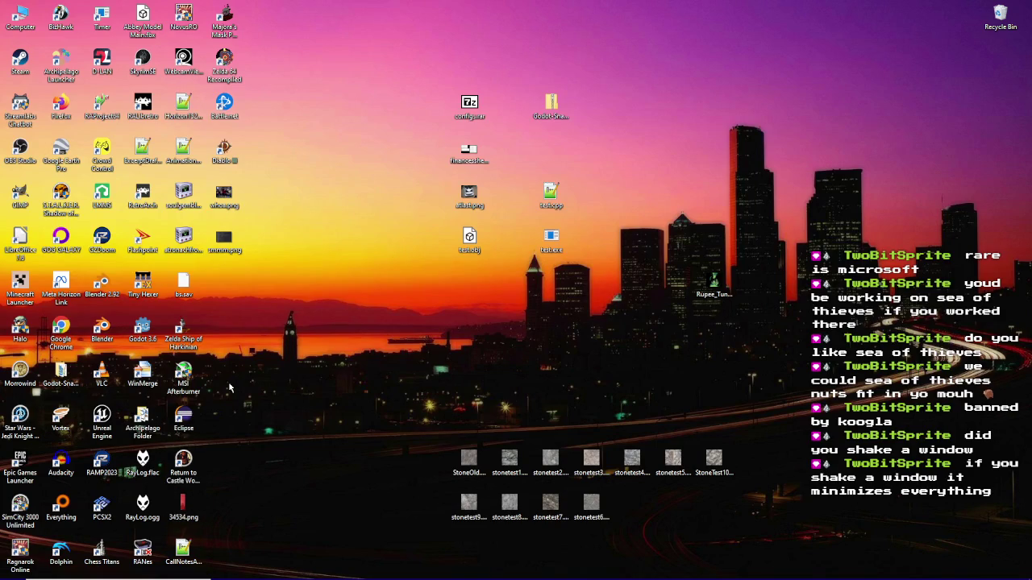
Bring the Godot editor back to the front from the taskbar
key(super)
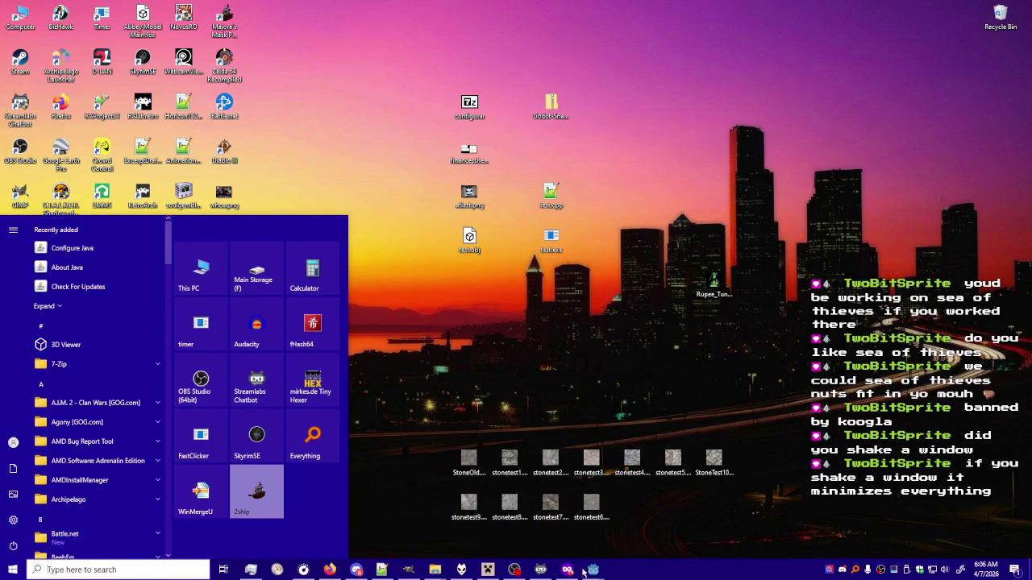
mouse_move(569, 570)
click(575, 539)
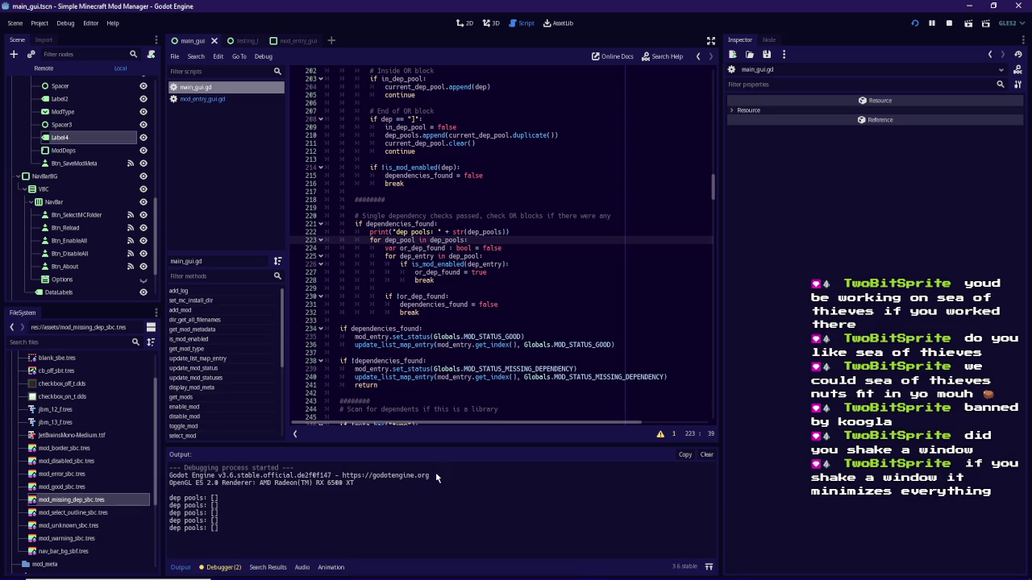
Run the Mod Manager, then move and enlarge its window to show more mods
mouse_move(567, 569)
click(914, 22)
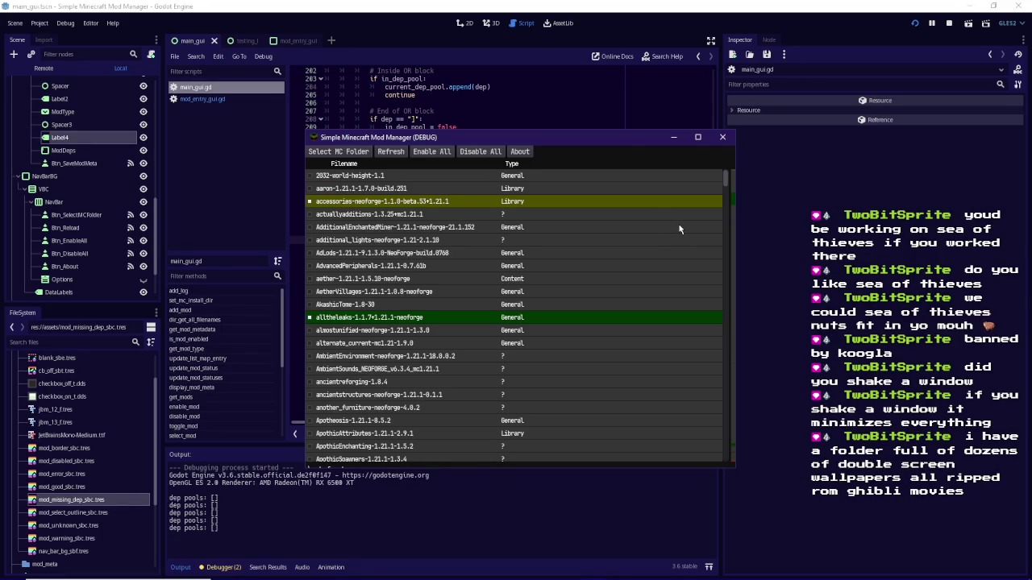
mouse_move(625, 142)
mouse_down()
mouse_move(650, 134)
mouse_move(554, 95)
mouse_move(464, 93)
mouse_move(513, 91)
mouse_up()
drag(634, 418, 715, 463)
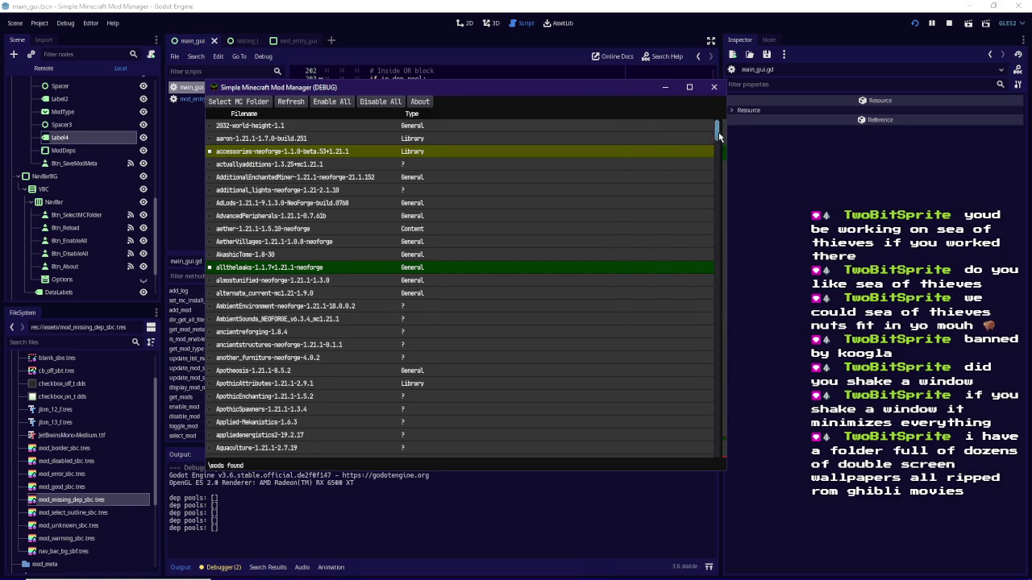
drag(720, 137, 724, 462)
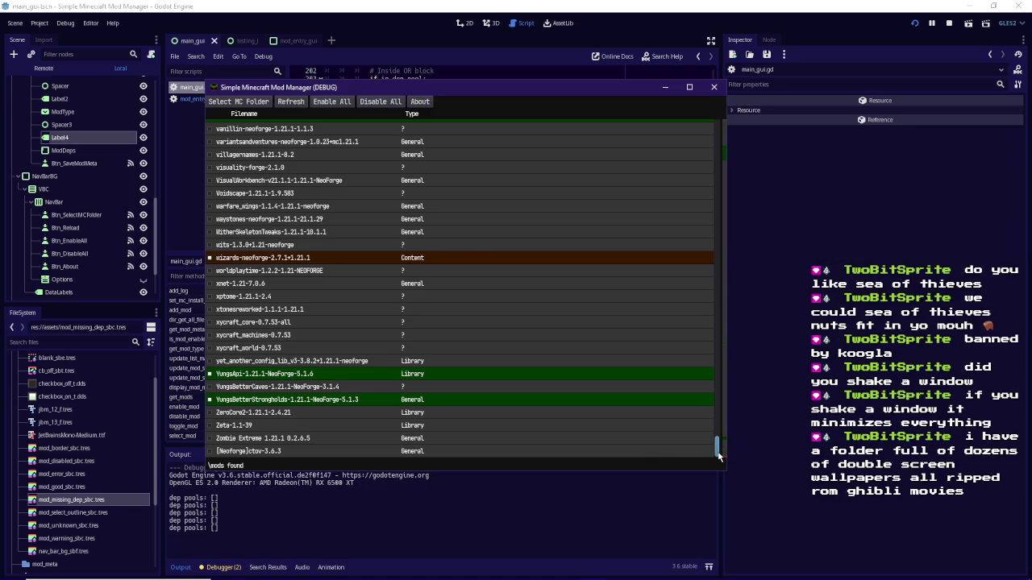
Replace the randf() colours on lines 76–77 with Color.black, save main_gui.gd, and rerun
click(488, 5)
click(478, 249)
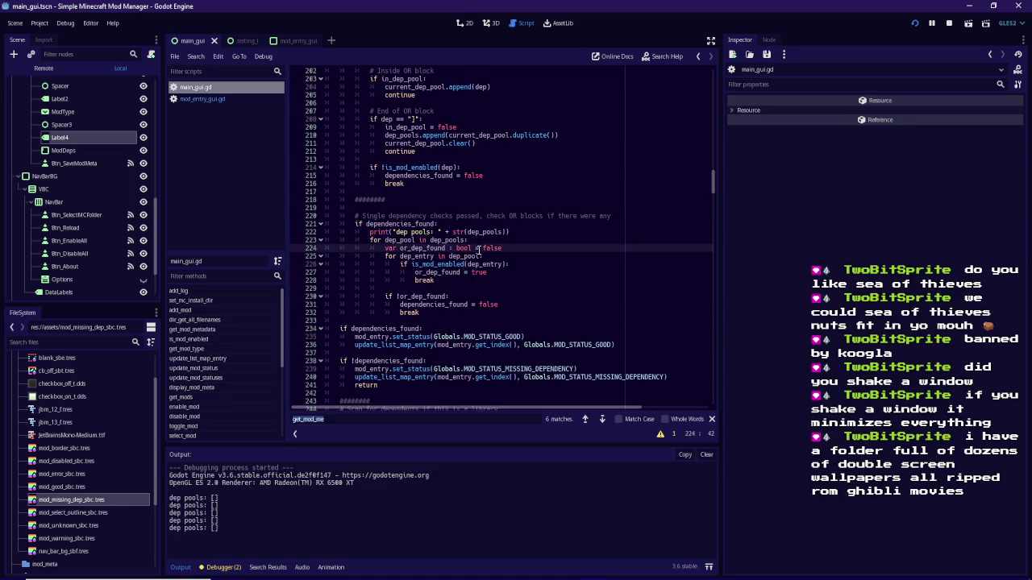
text(randf)
mouse_move(463, 241)
mouse_down()
mouse_move(476, 208)
mouse_move(446, 240)
mouse_move(403, 223)
mouse_up()
click(430, 223)
text(0)
text(0)
text(0)
text( olor.black)
key(ctrl+s)
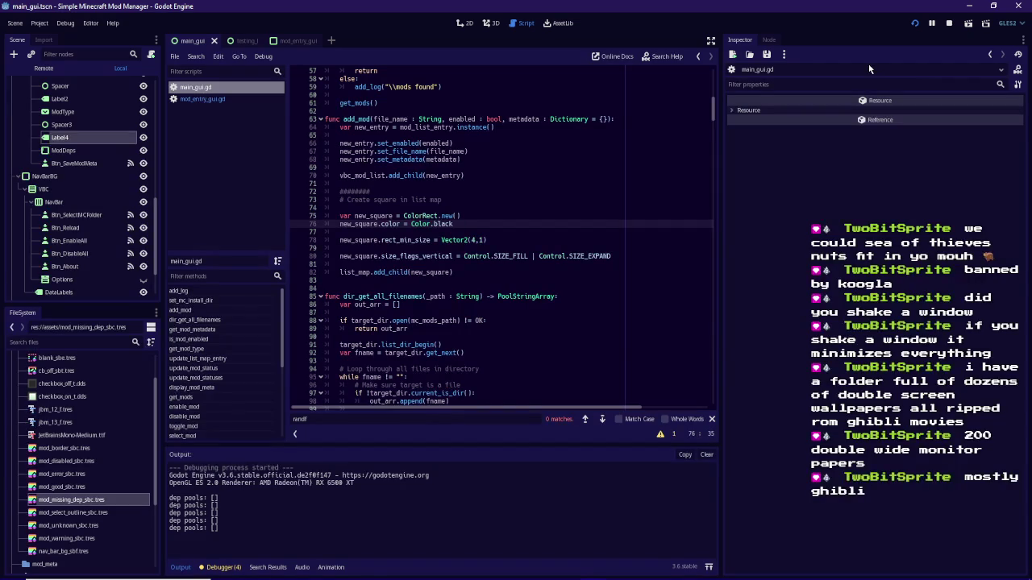
click(915, 22)
Reposition and enlarge the Mod Manager window, then open alltheleaks' metadata
mouse_move(530, 144)
mouse_down()
mouse_move(594, 82)
mouse_move(669, 69)
mouse_move(646, 59)
mouse_up()
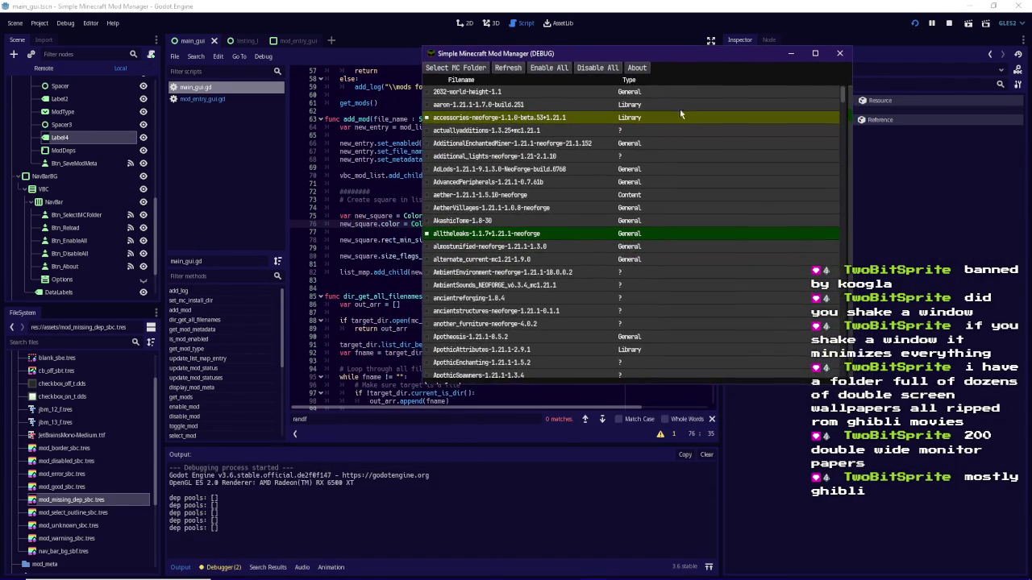
drag(853, 388, 916, 458)
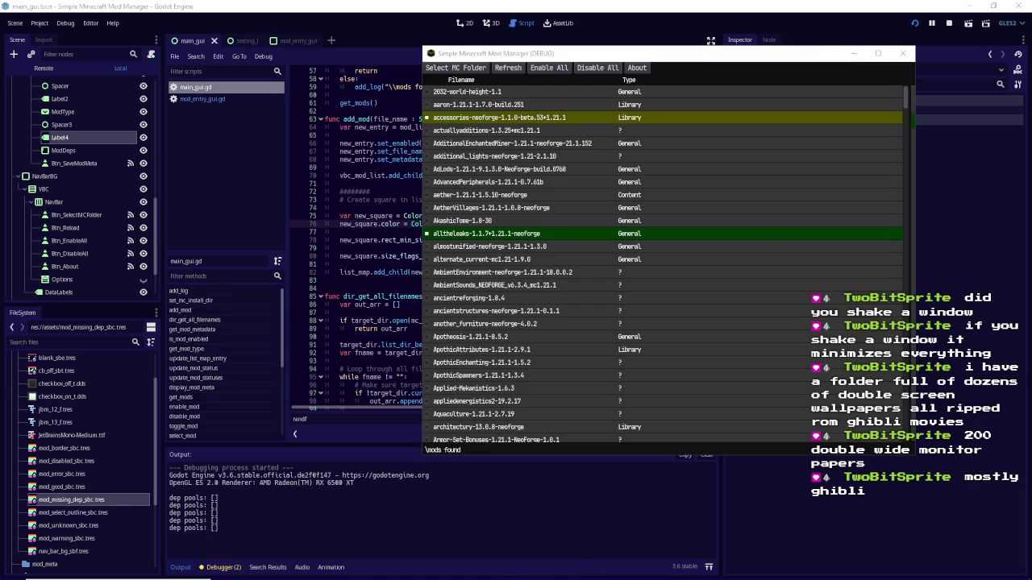
mouse_move(574, 50)
mouse_down()
mouse_move(401, 67)
mouse_move(512, 95)
mouse_up()
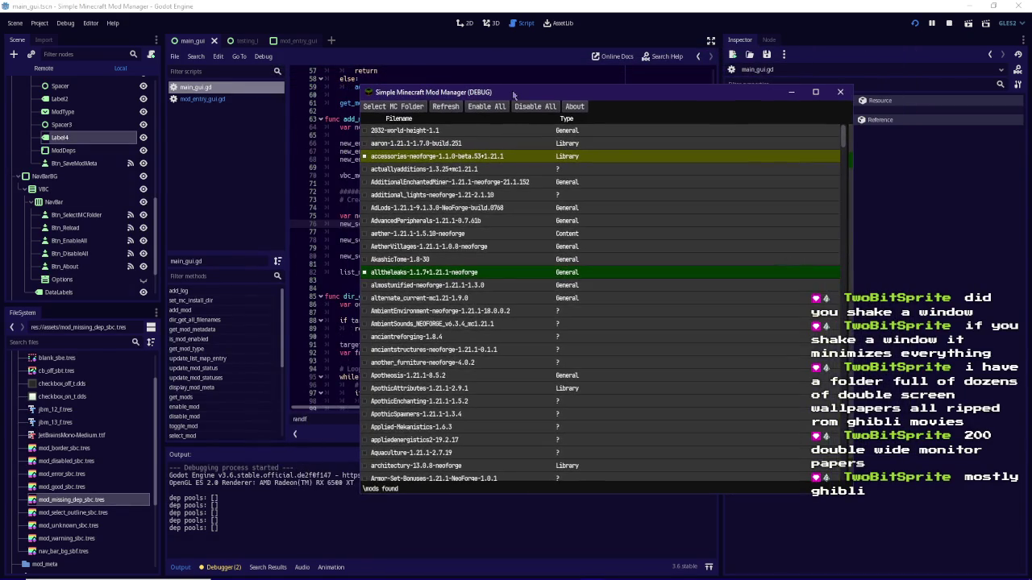
click(476, 274)
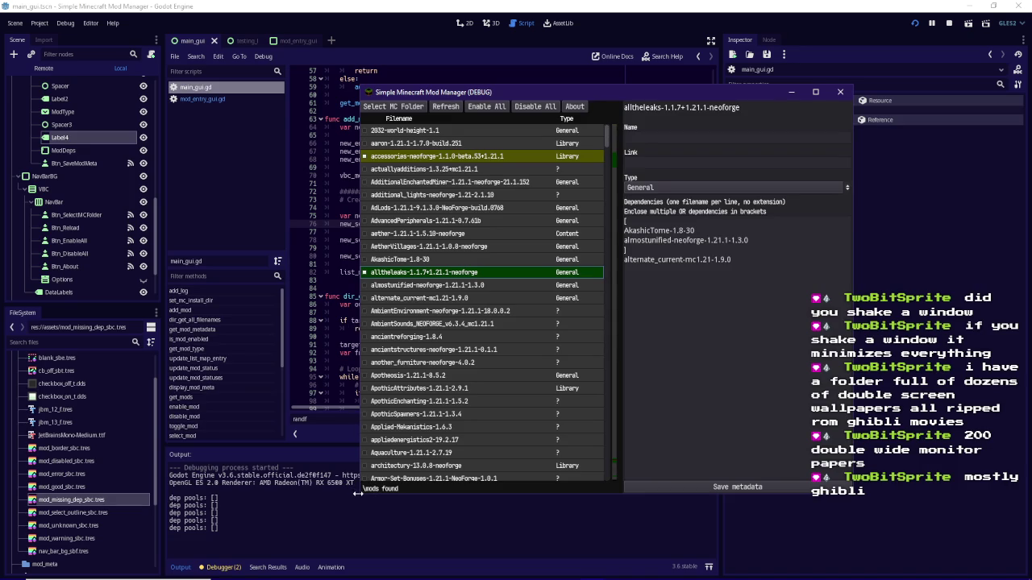
View AkashicTome and alltheleaks details, enable alltheleaks, and select the dep pools Output lines
mouse_move(358, 494)
mouse_down()
mouse_move(238, 495)
mouse_move(241, 445)
mouse_up()
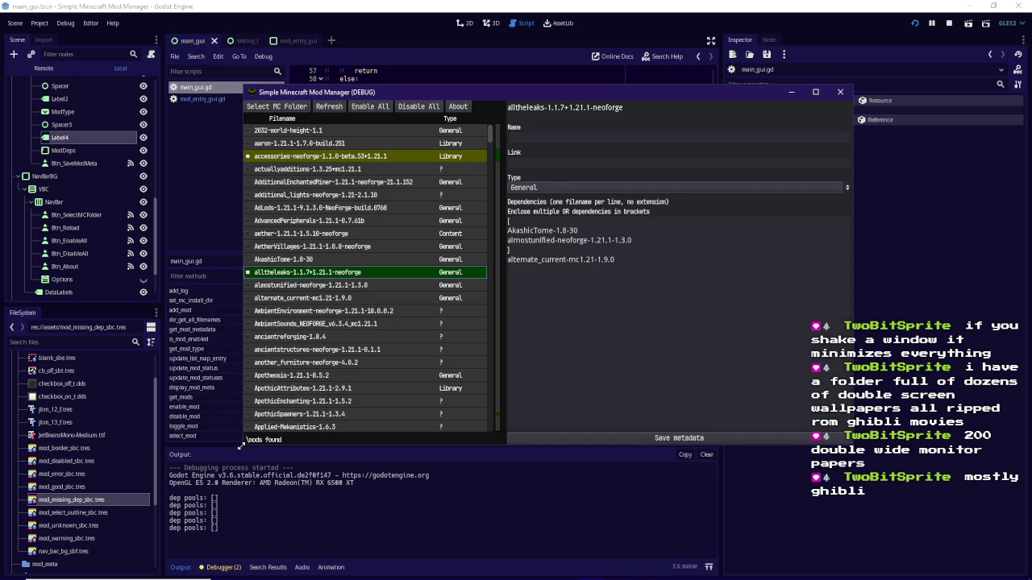
click(326, 262)
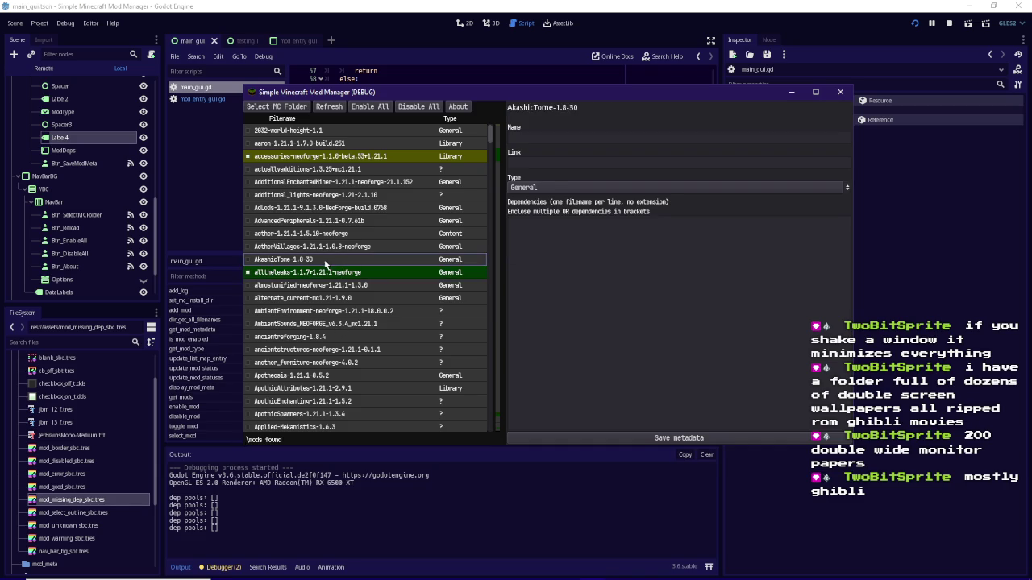
click(253, 275)
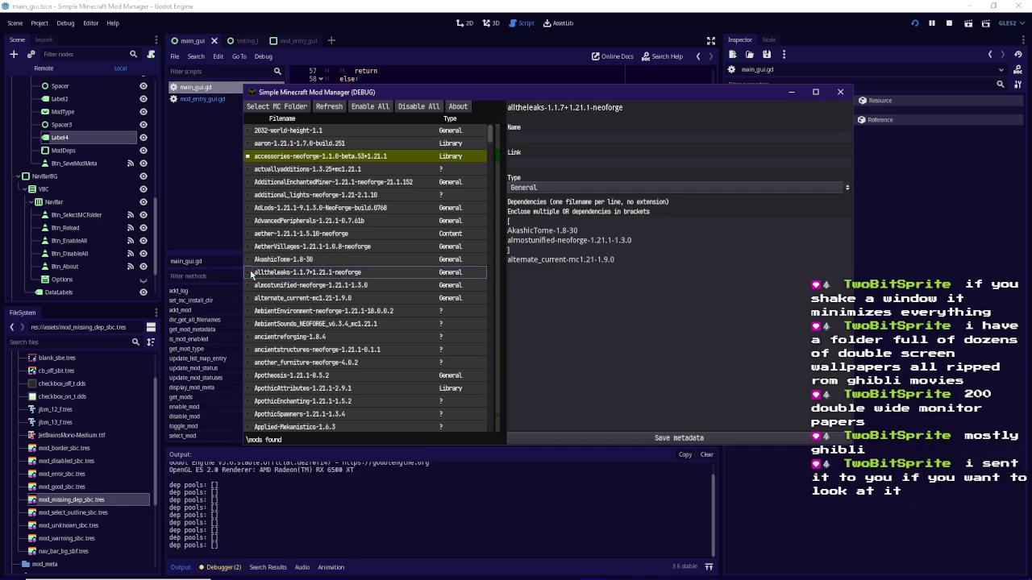
double_click(250, 275)
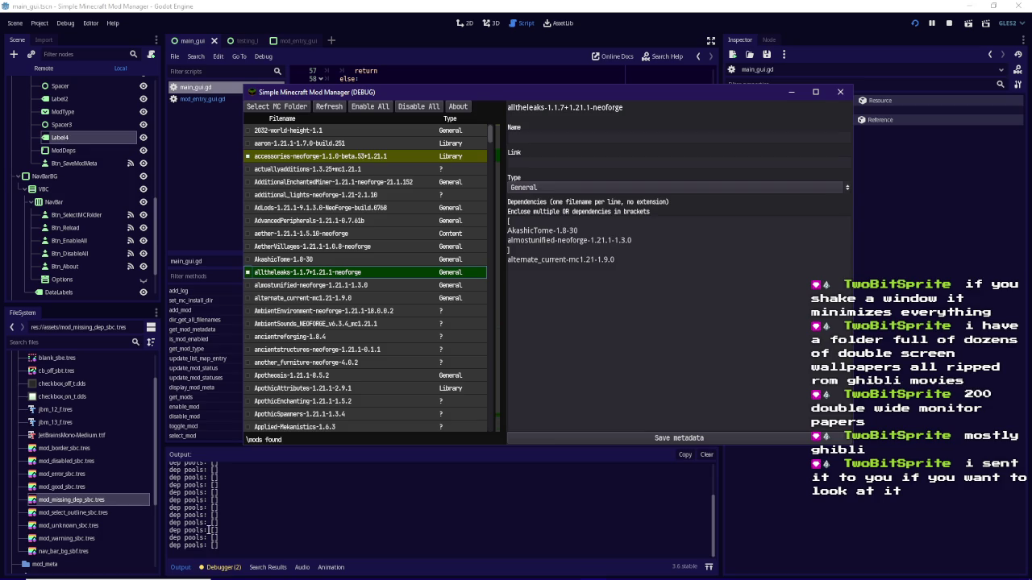
drag(208, 530, 181, 501)
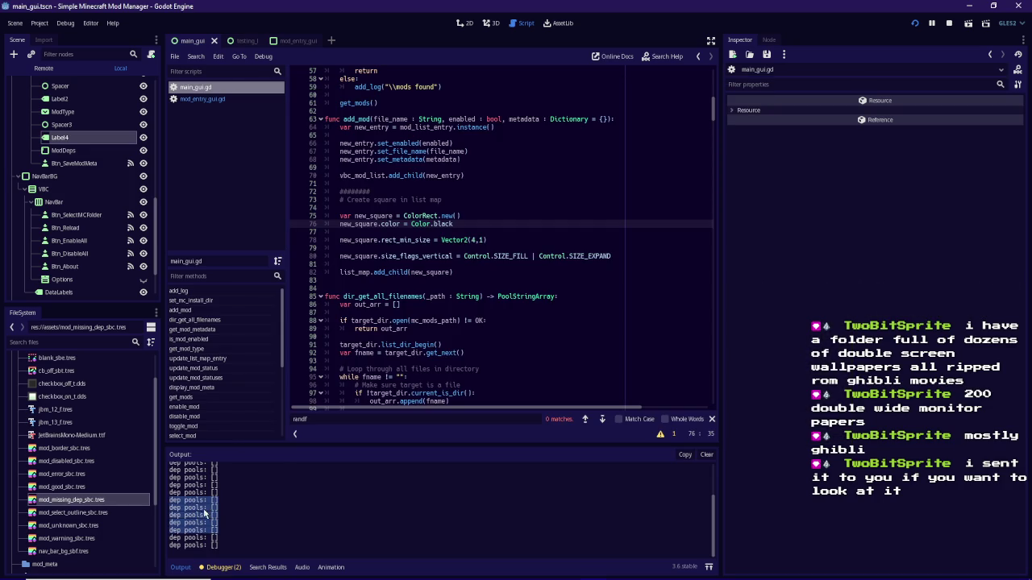
Search main_gui.gd for 'dep pools' and clear the Output log
click(482, 328)
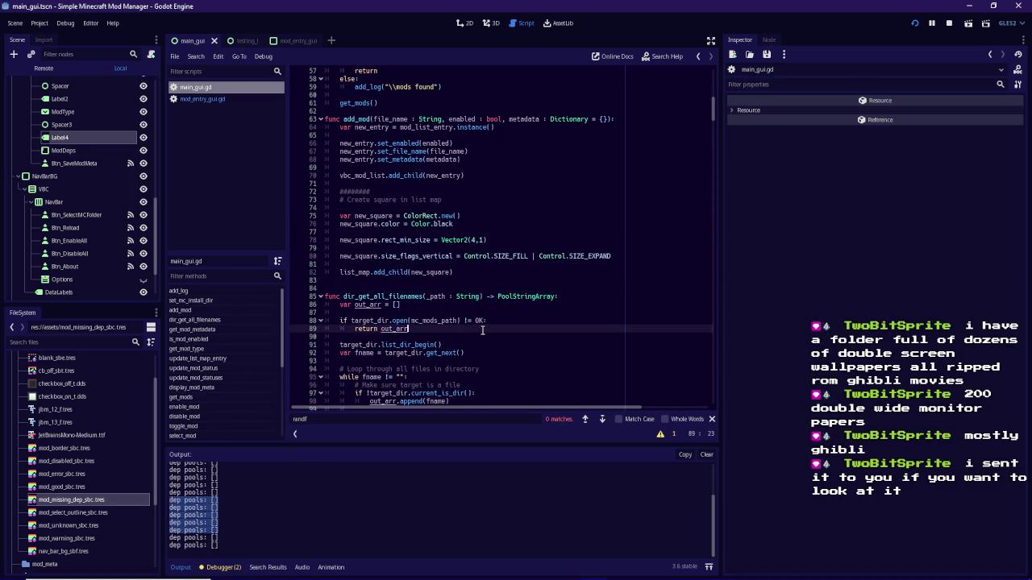
key(ctrl+f)
text(dep pools)
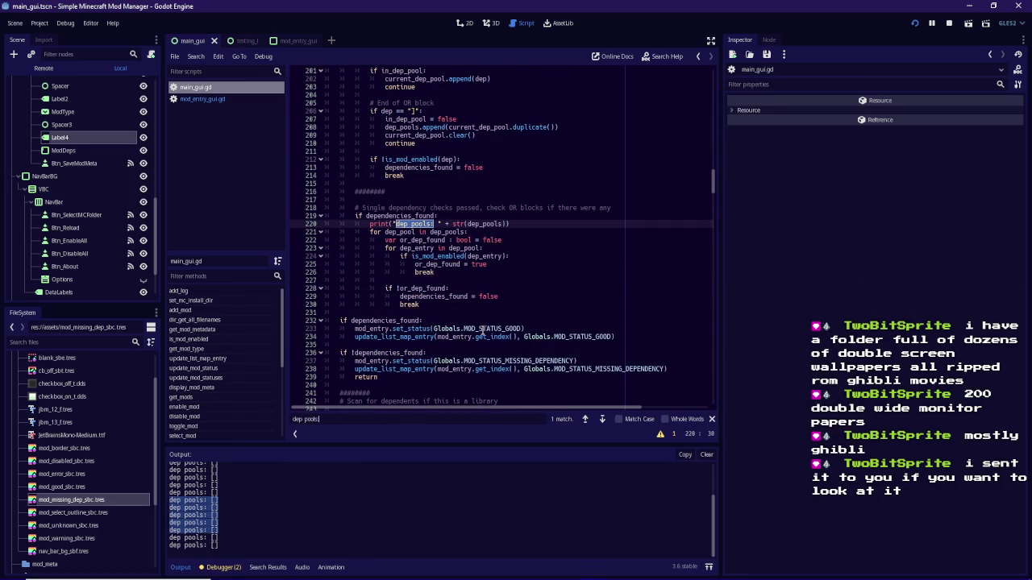
click(706, 455)
Check the dep_pools print line around lines 220–226, then return to the running Mod Manager
click(534, 233)
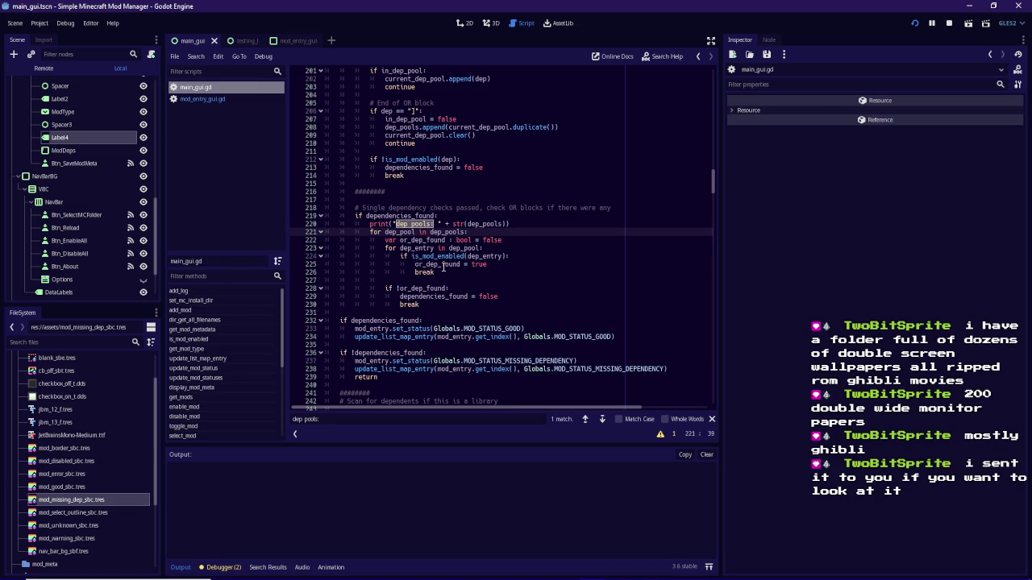
click(444, 266)
click(493, 275)
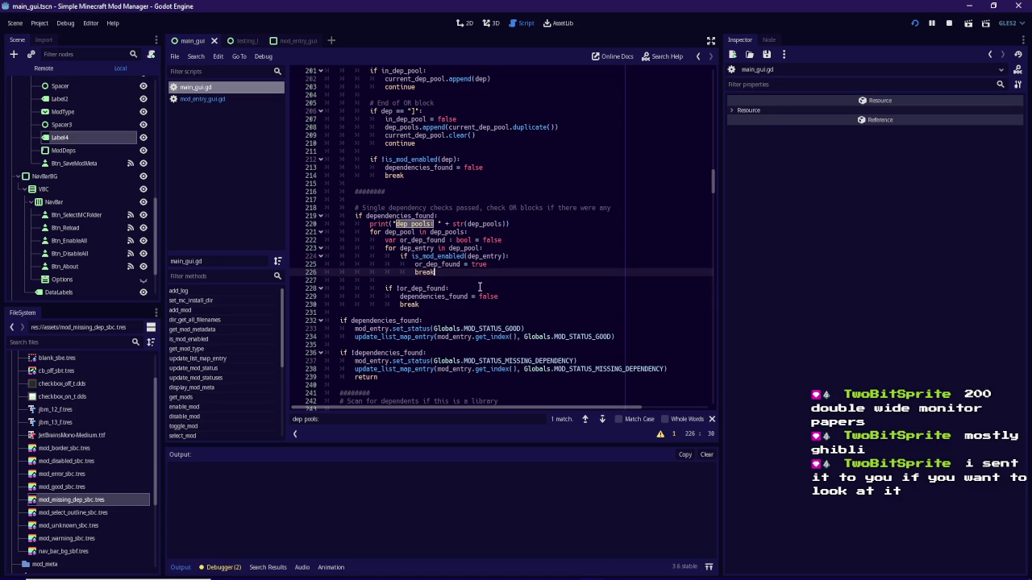
click(500, 225)
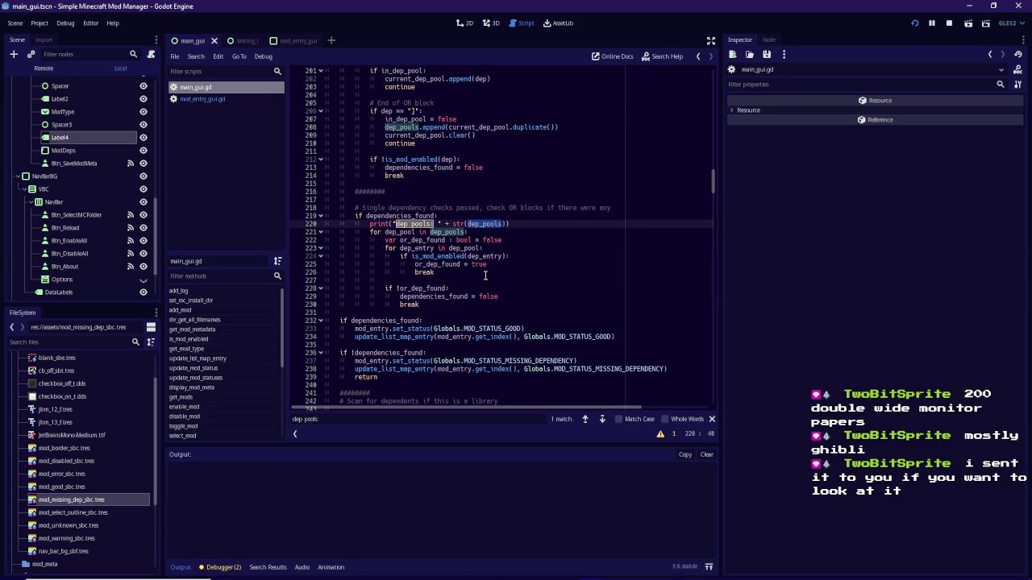
mouse_move(589, 570)
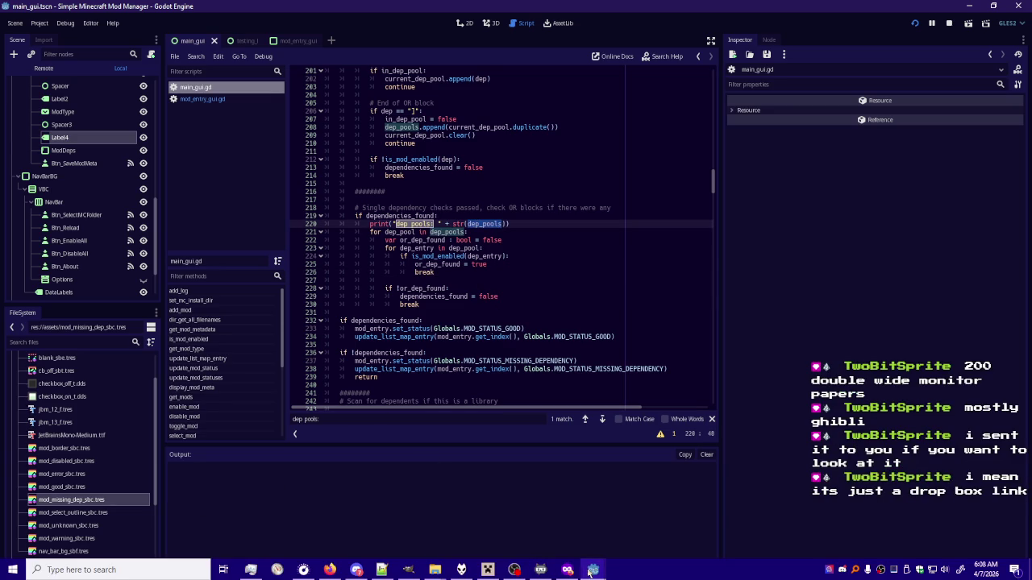
click(648, 524)
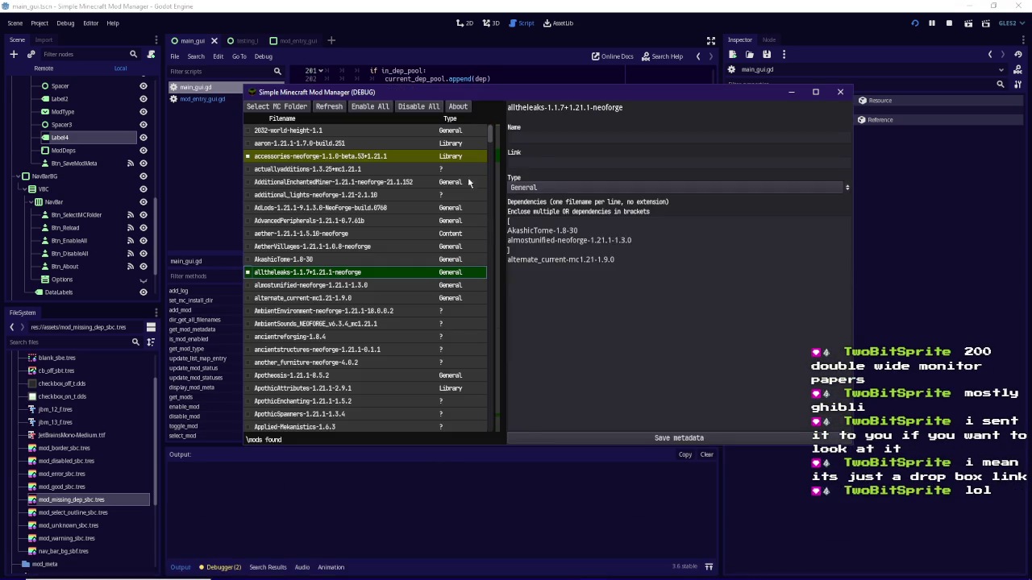
Move the Mod Manager aside and toggle alltheleaks off and on repeatedly to print dep pools
mouse_move(448, 95)
mouse_down()
mouse_move(617, 77)
mouse_move(691, 86)
mouse_move(730, 106)
mouse_up()
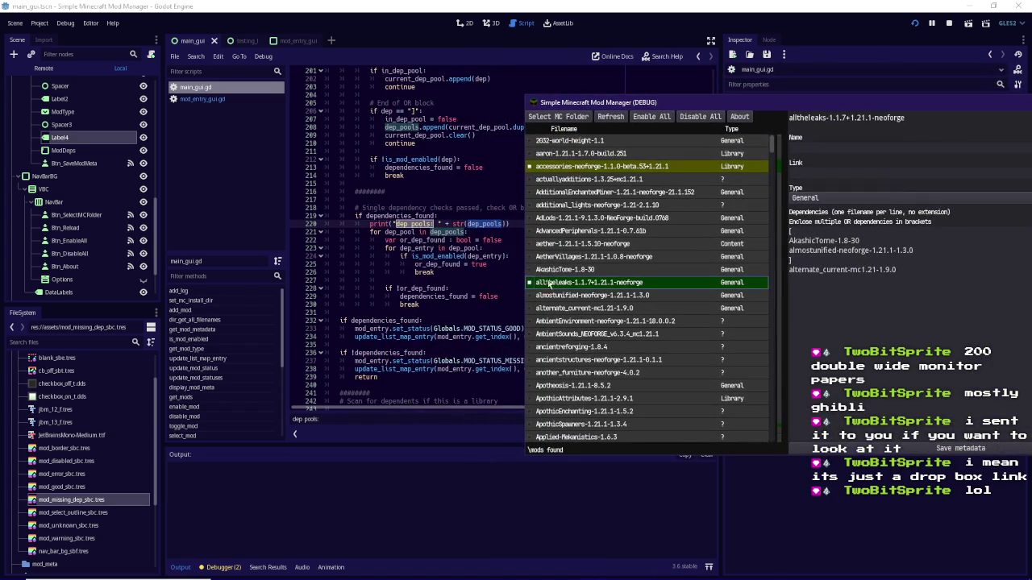
click(531, 284)
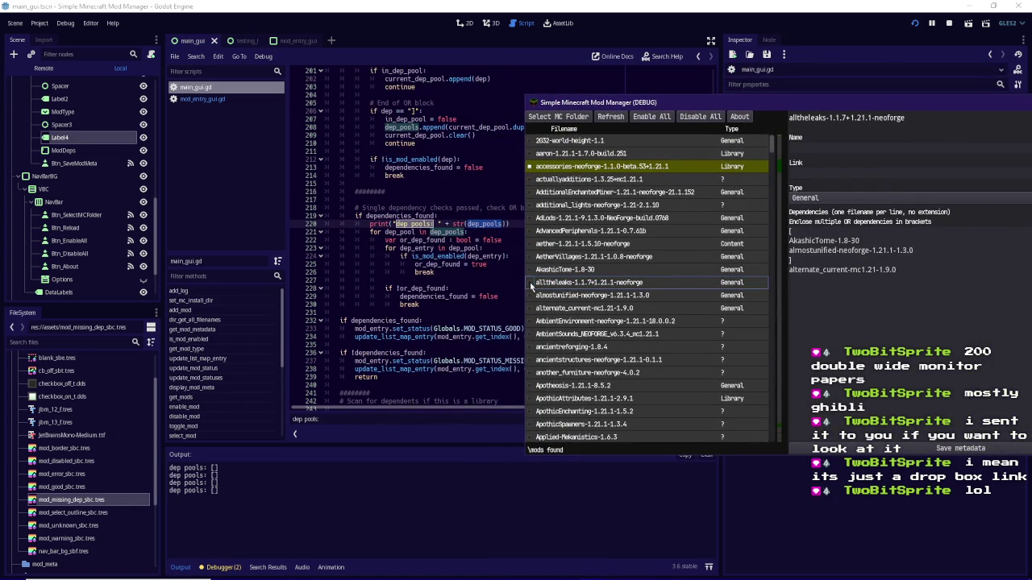
click(531, 284)
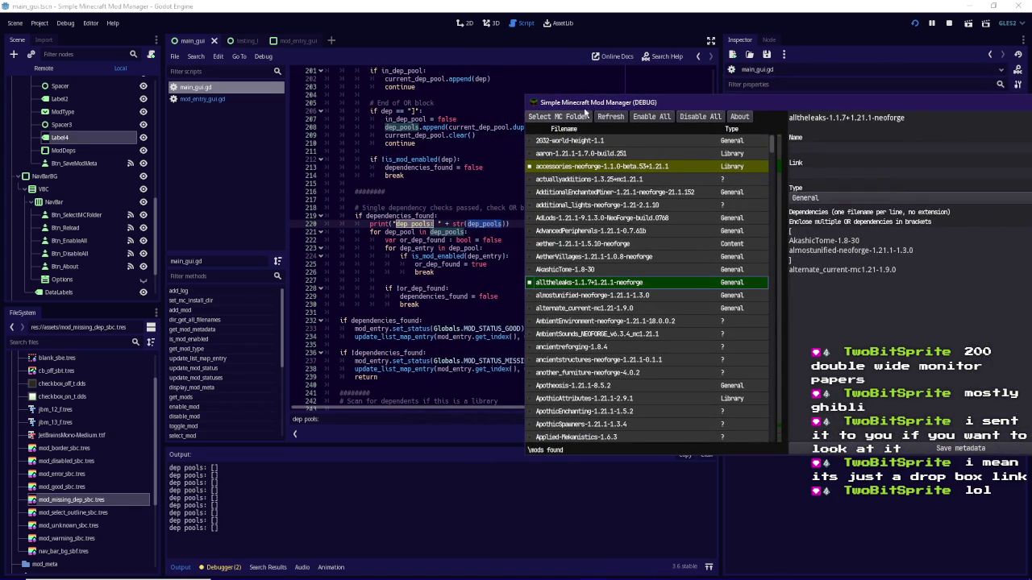
drag(586, 108, 616, 108)
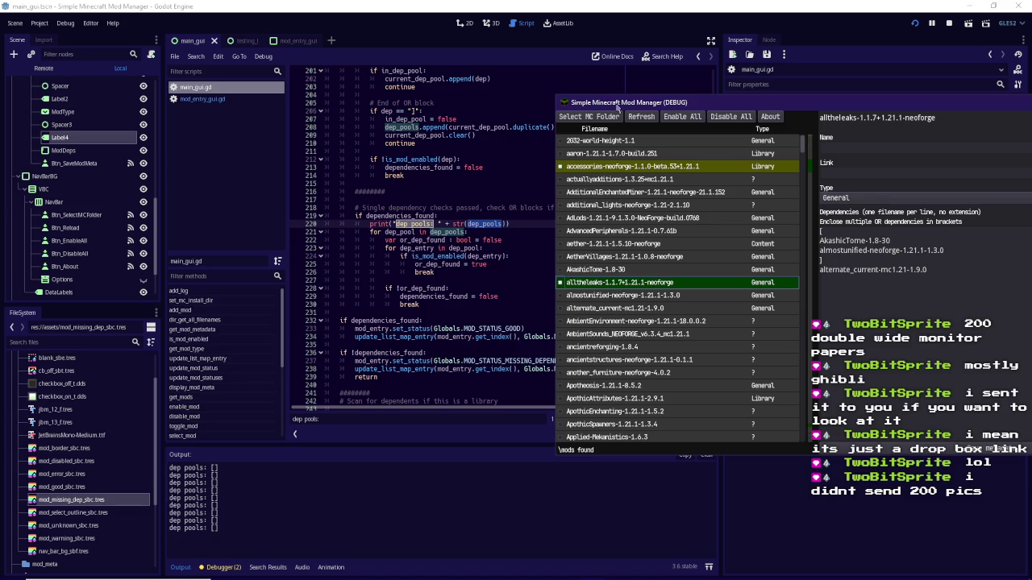
drag(616, 104, 650, 137)
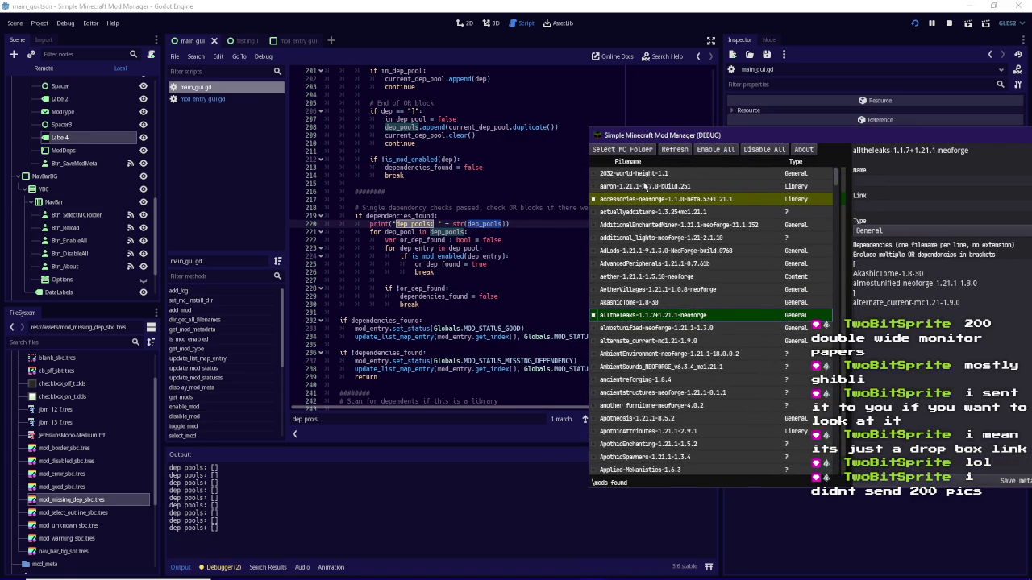
click(594, 316)
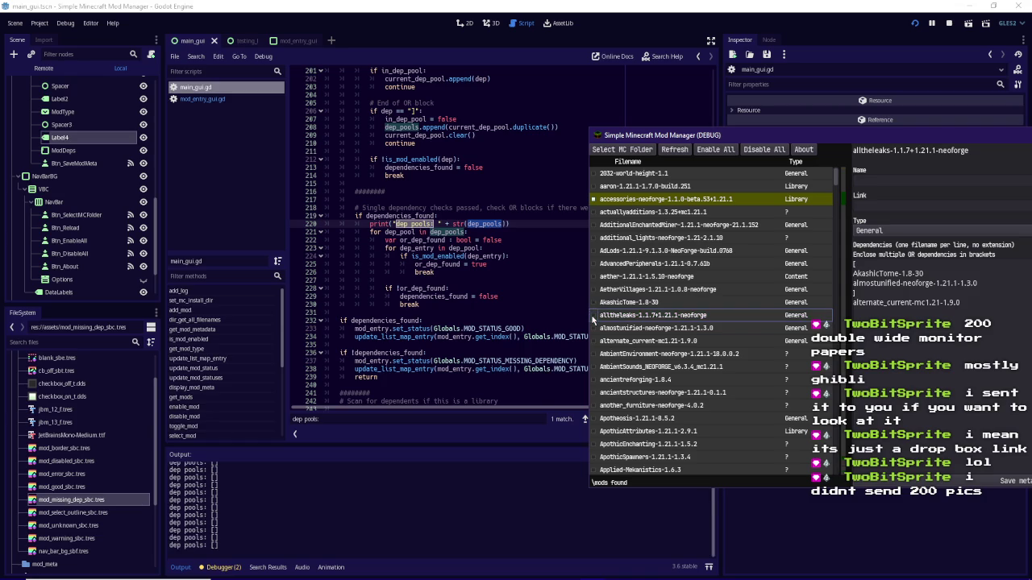
click(593, 316)
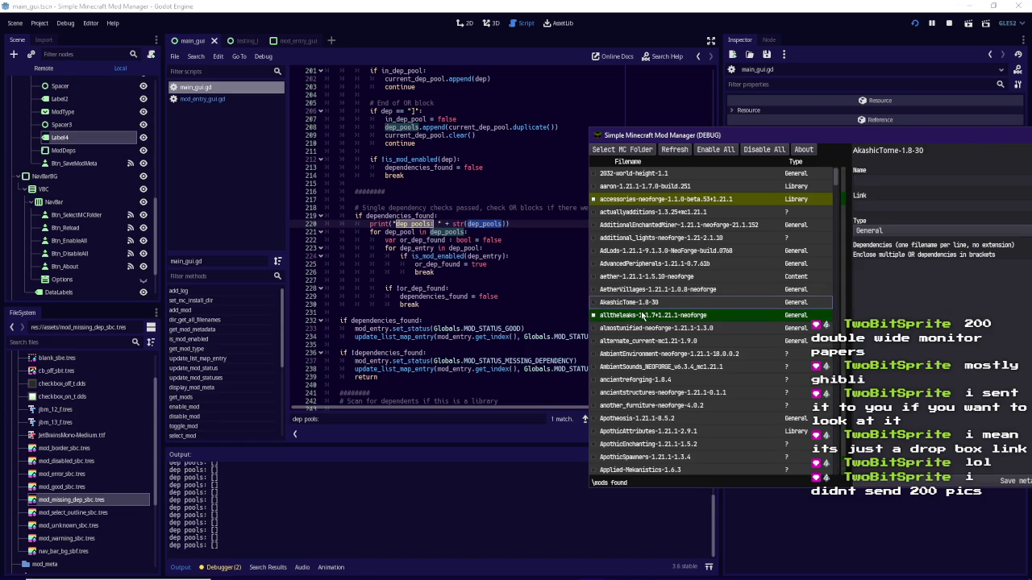
click(594, 316)
click(593, 316)
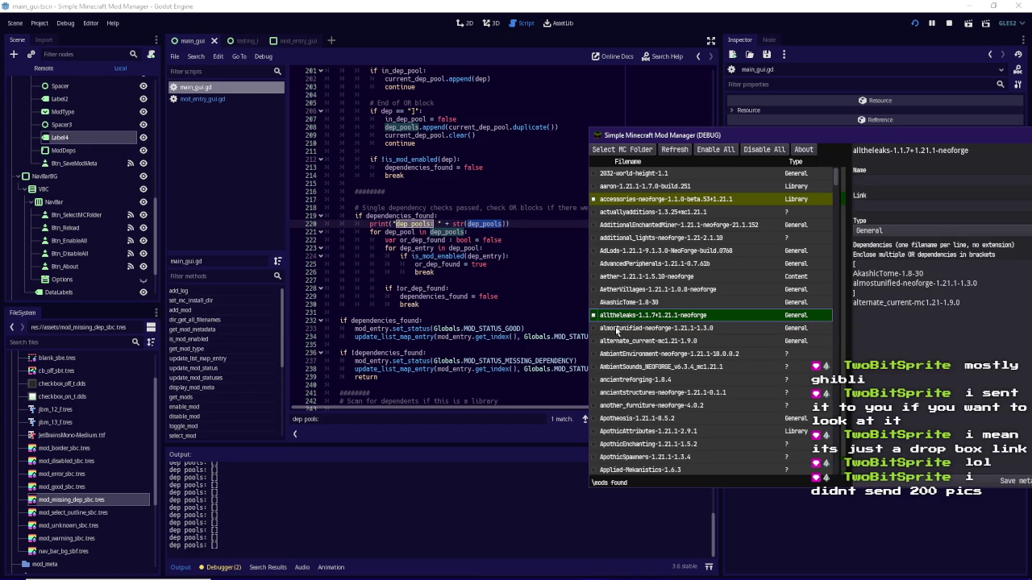
click(593, 316)
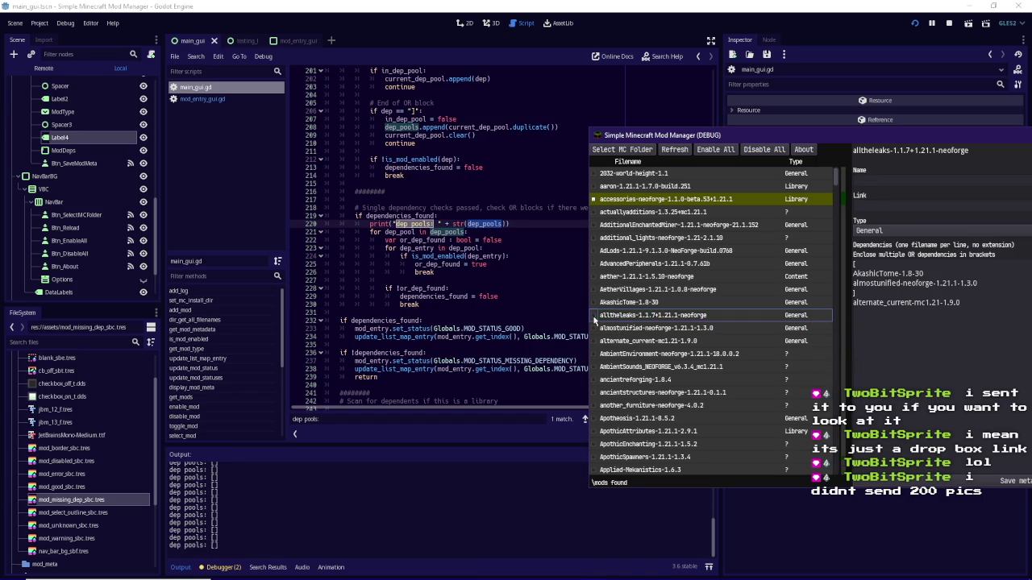
Inspect alltheleaks' details and select its OR-block dependency AkashicTome
click(607, 325)
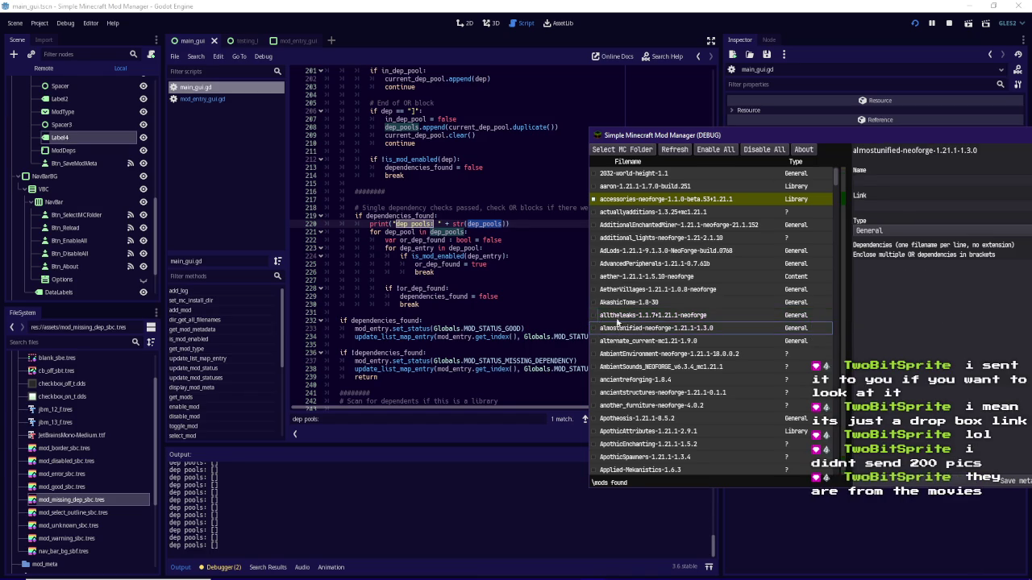
click(619, 316)
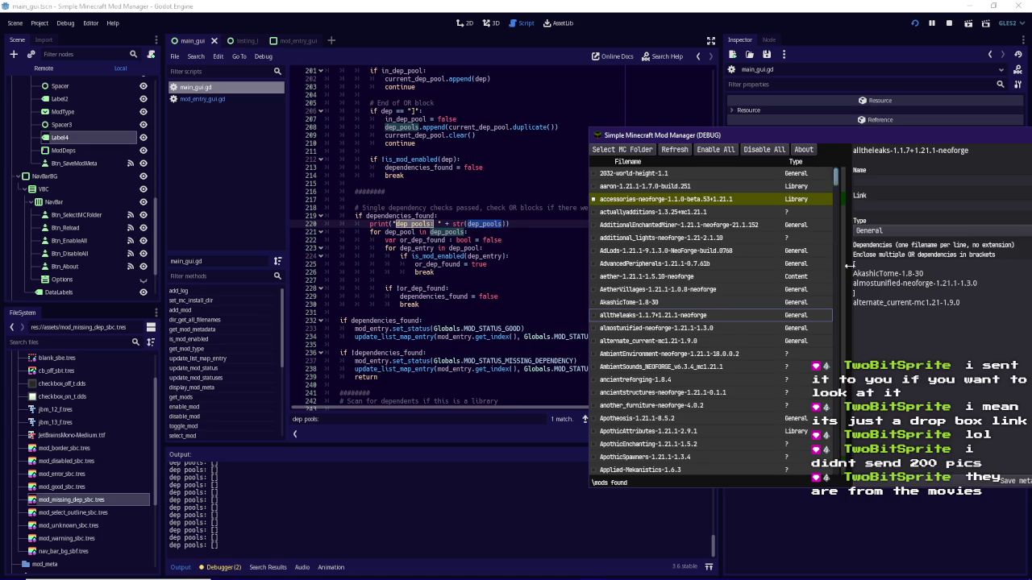
drag(873, 295, 871, 284)
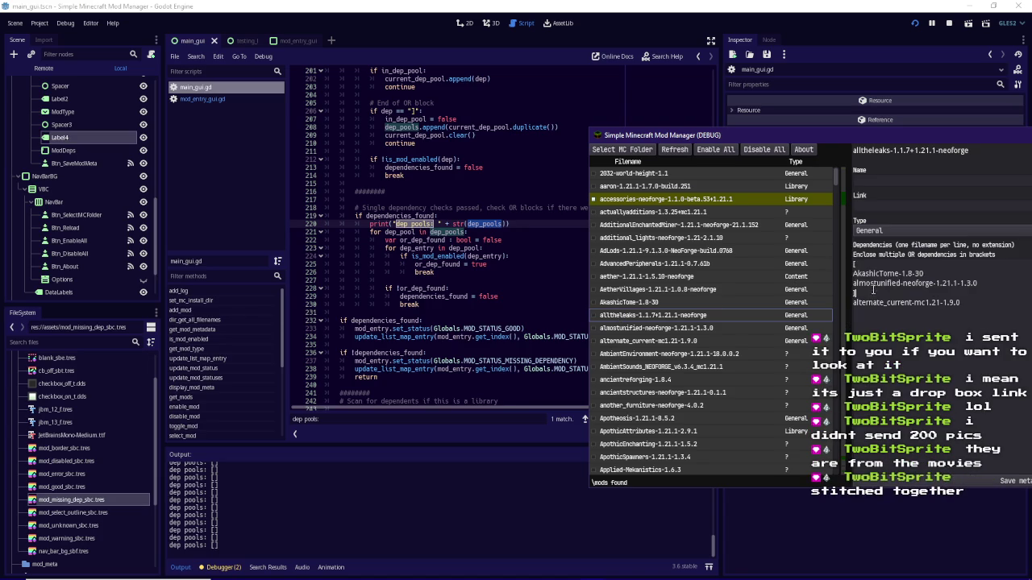
double_click(865, 275)
scroll(836, 191, down, 5)
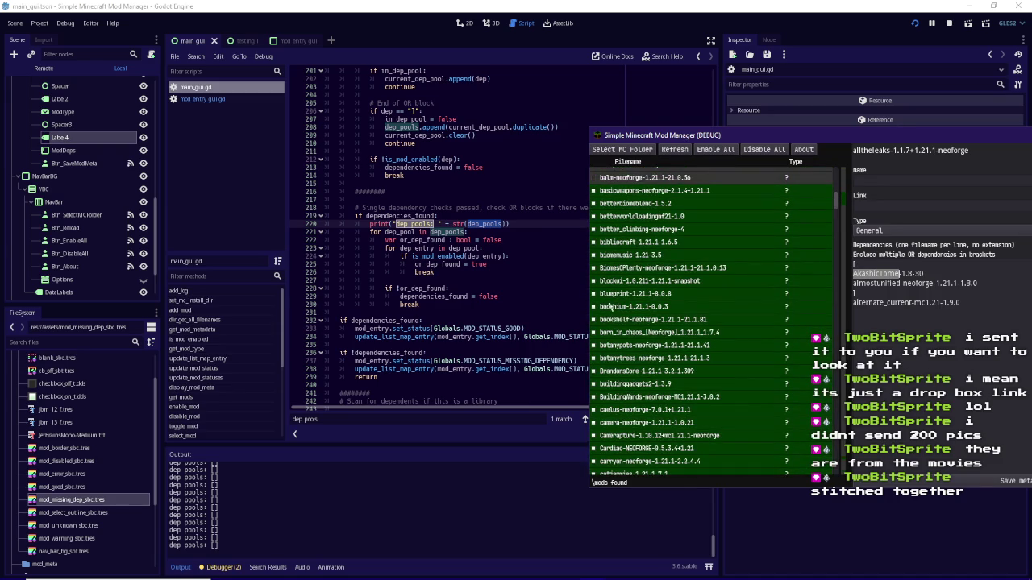
Disable all mods, re-enable alltheleaks, and stop the test run with Alt+F4
click(596, 268)
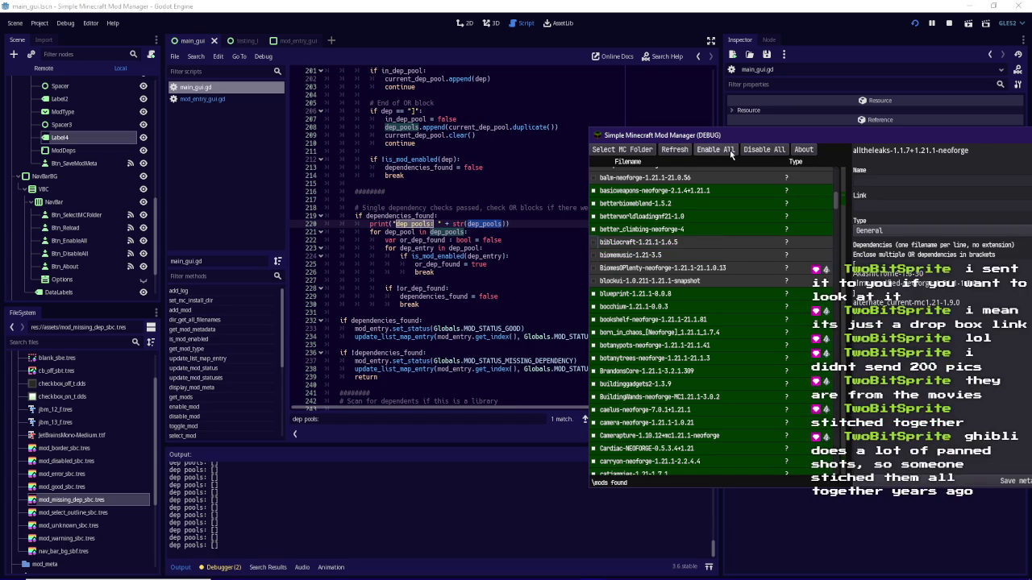
click(770, 154)
scroll(679, 360, up, 5)
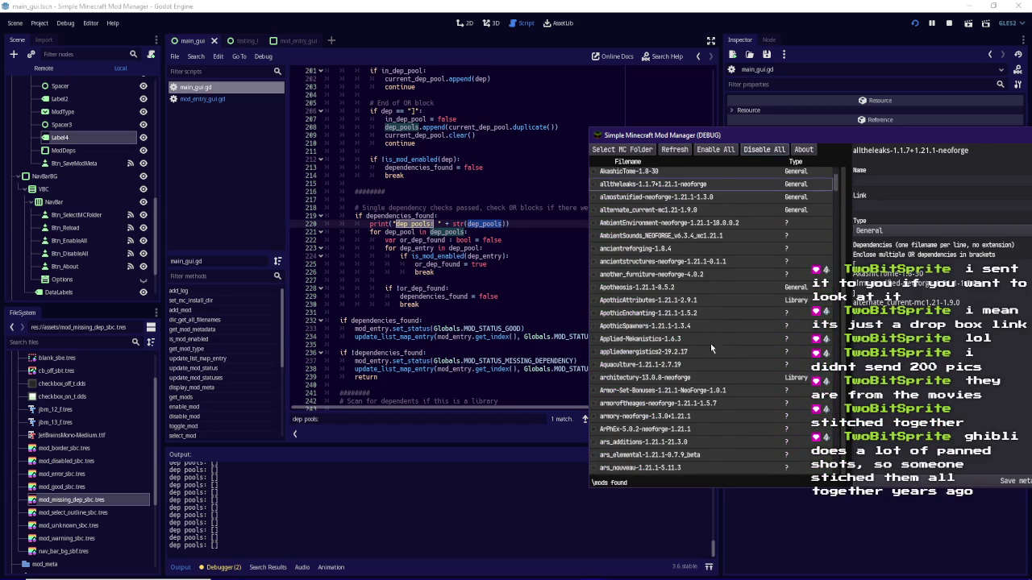
scroll(670, 360, up, 1)
click(594, 316)
key(alt+F4)
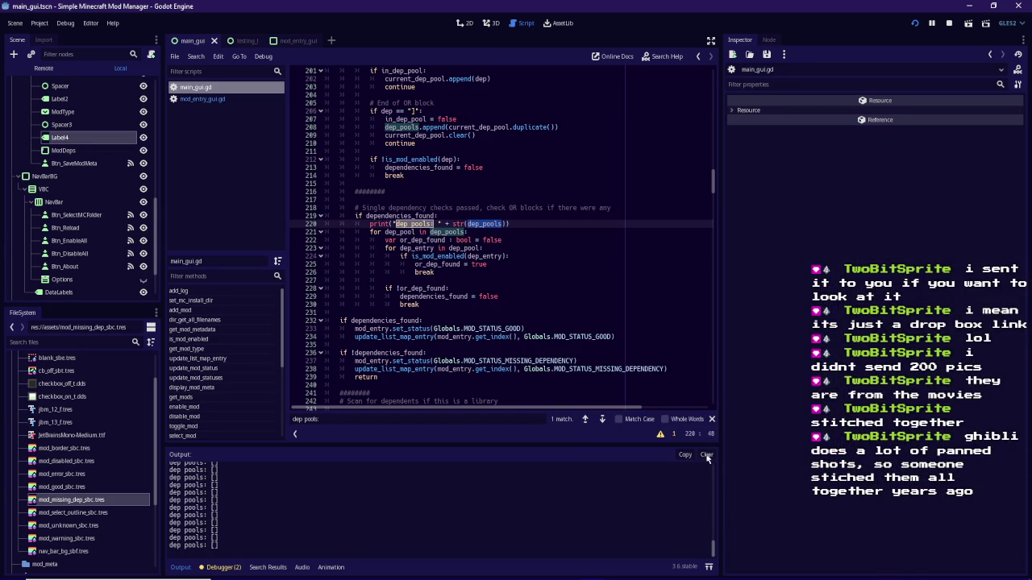
Rerun with F5, toggle alltheleaks off and on, stop with F8, then place the caret on line 220
key(F5)
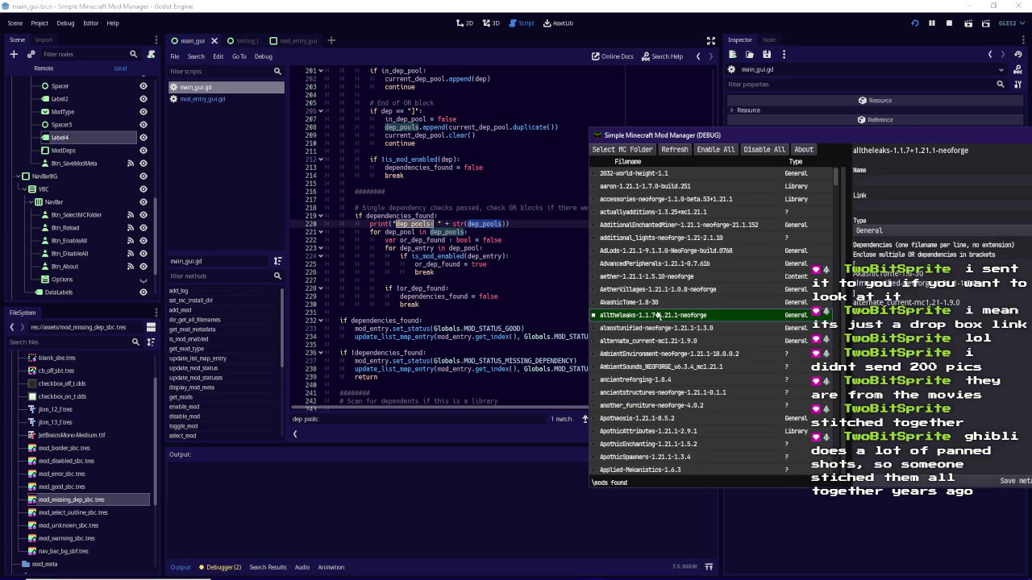
click(592, 314)
click(593, 315)
key(F8)
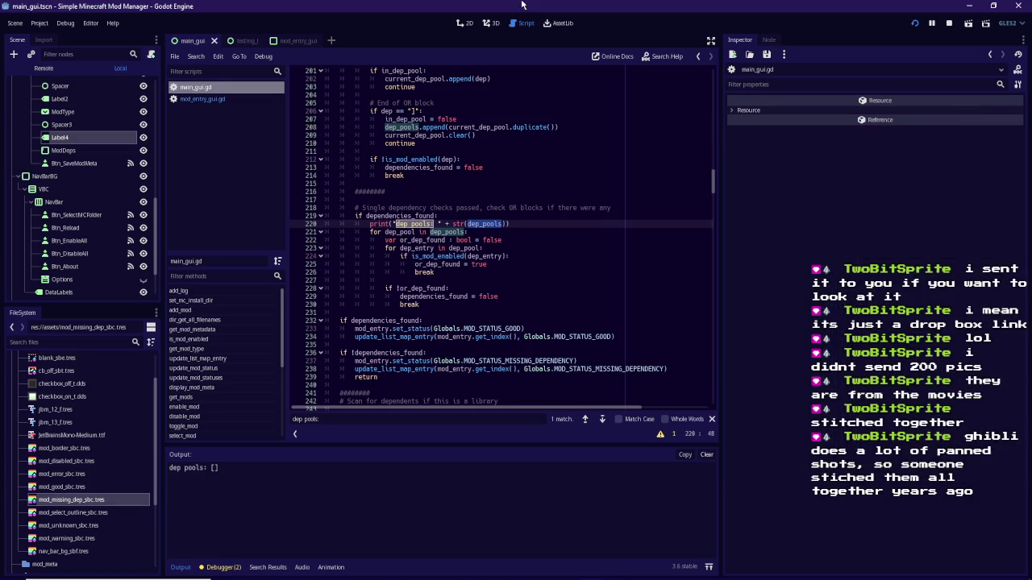
click(557, 227)
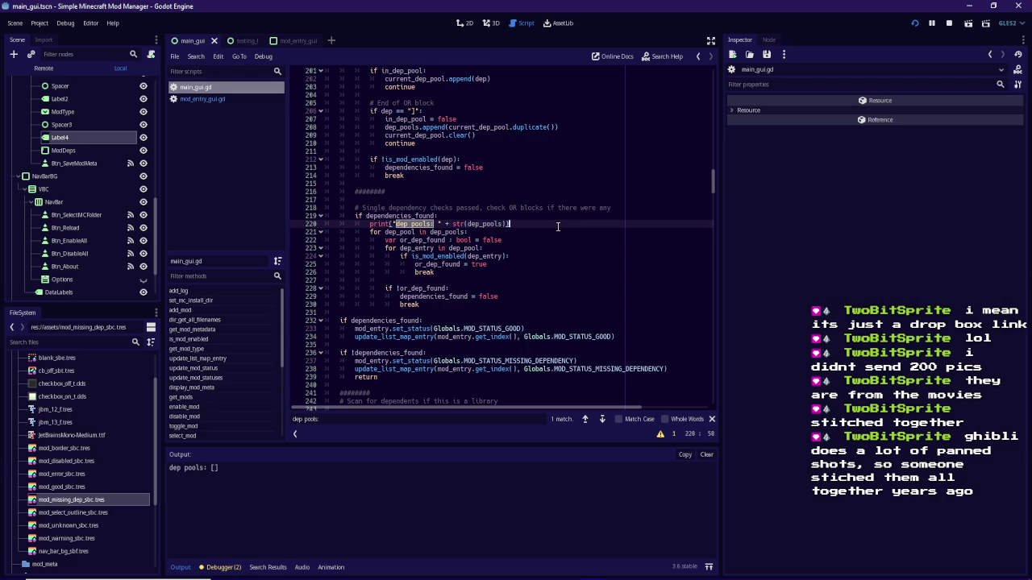
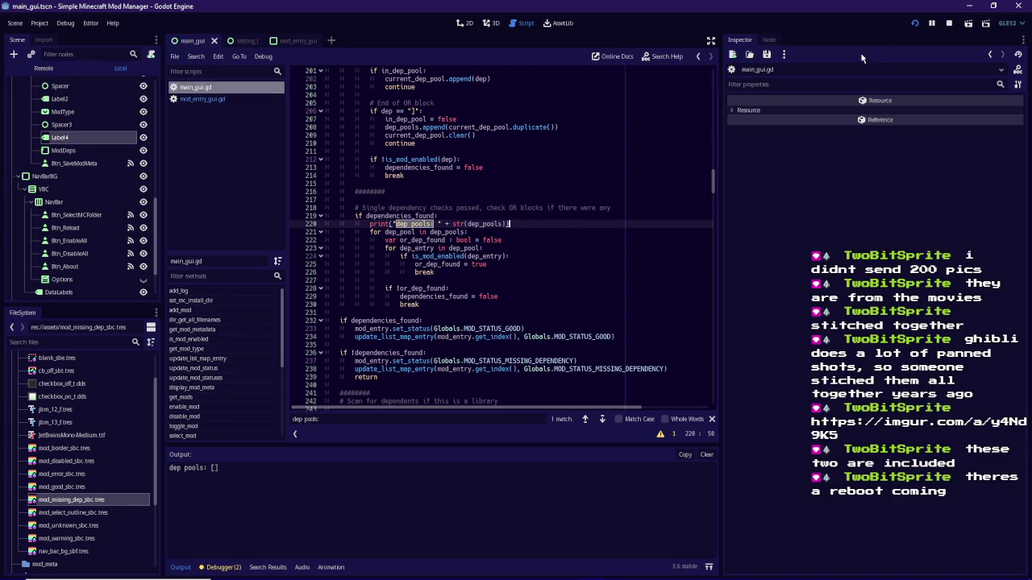
Insert print("found block start") below the OR-block '[' start check on line 196
double_click(483, 223)
scroll(488, 226, up, 3)
scroll(488, 226, up, 2)
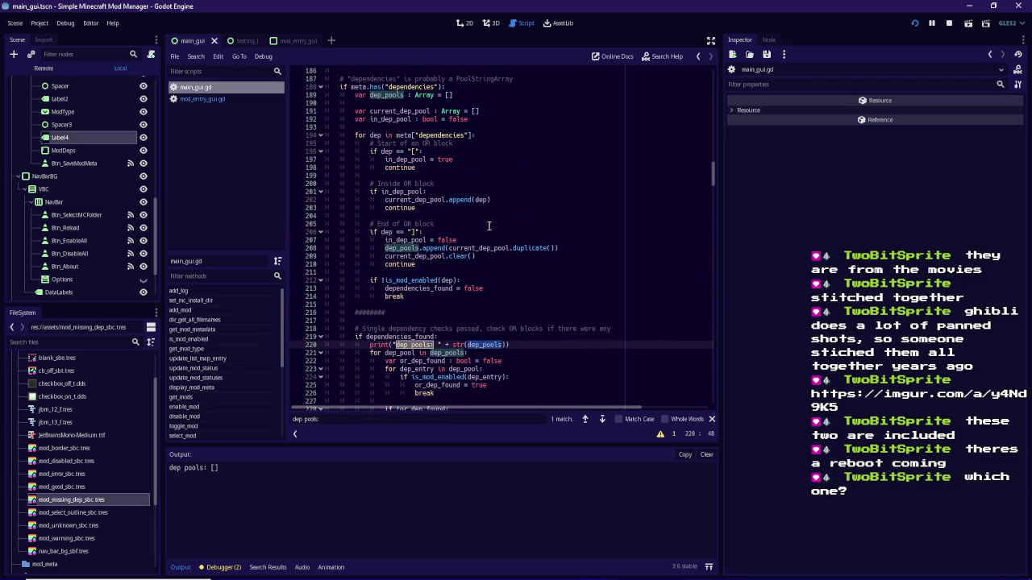
click(490, 152)
key(Return)
text(print("found block start)
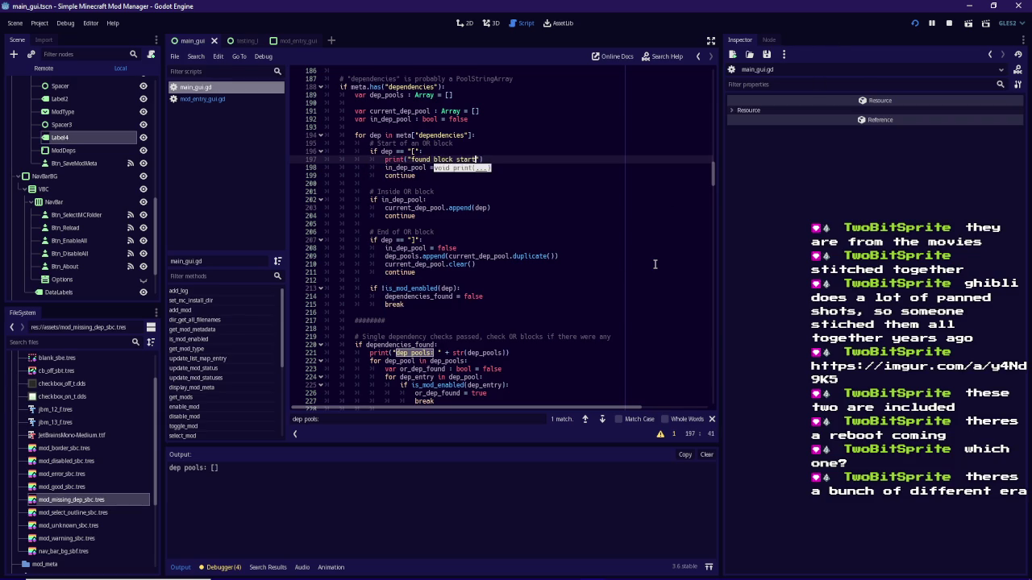
Toggle alltheleaks off and on in the running Mod Manager to test the print, then return to the script
click(613, 574)
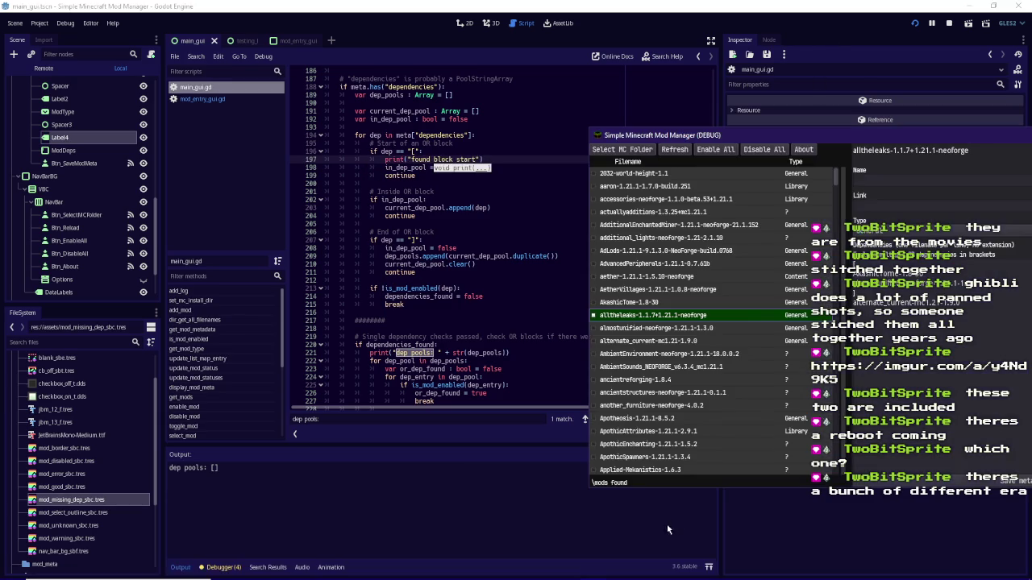
click(594, 316)
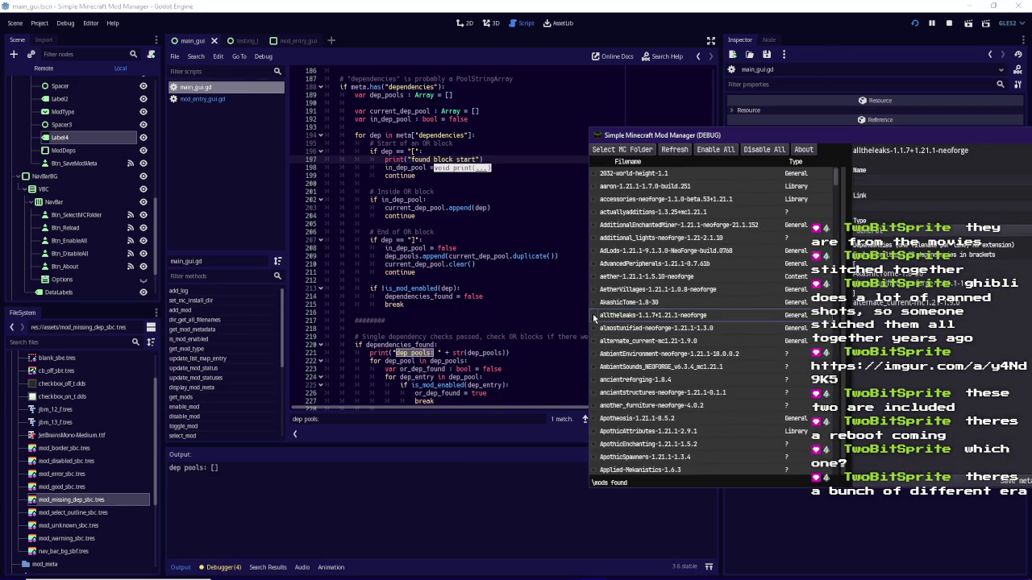
click(594, 317)
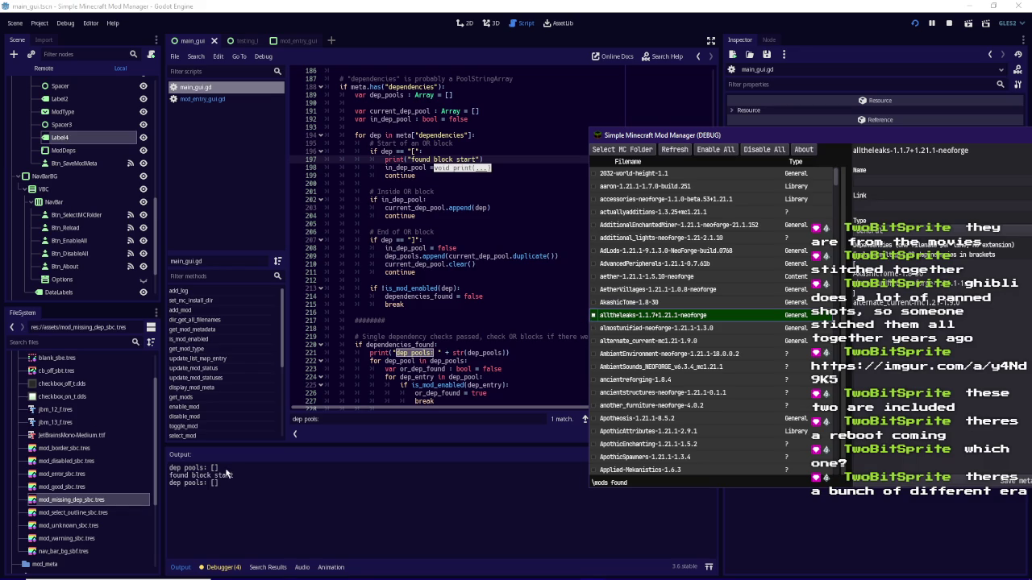
click(505, 207)
double_click(415, 207)
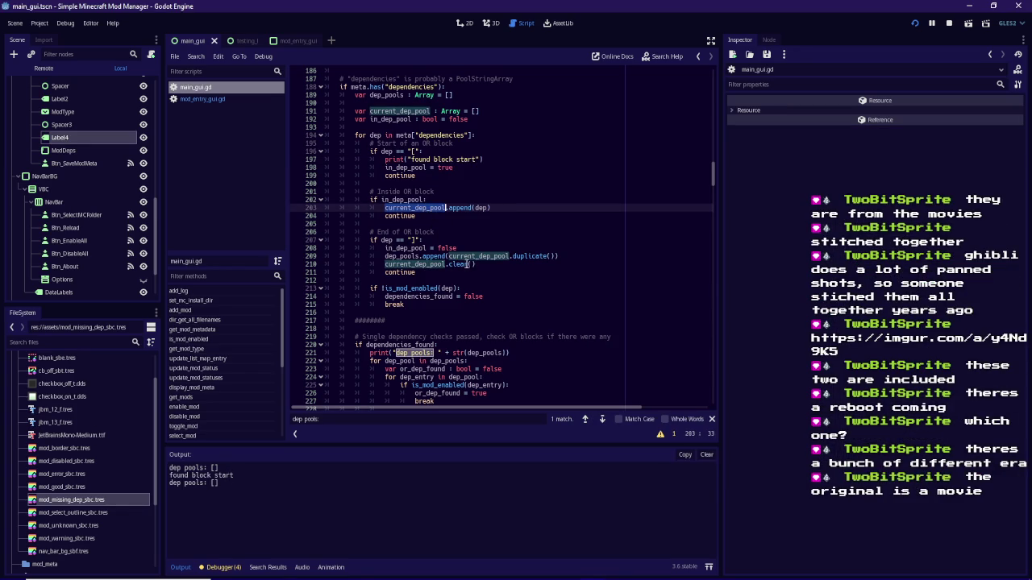
Add print("dep pool: " + str(current_dep_pool)) on a new line below line 208
double_click(479, 255)
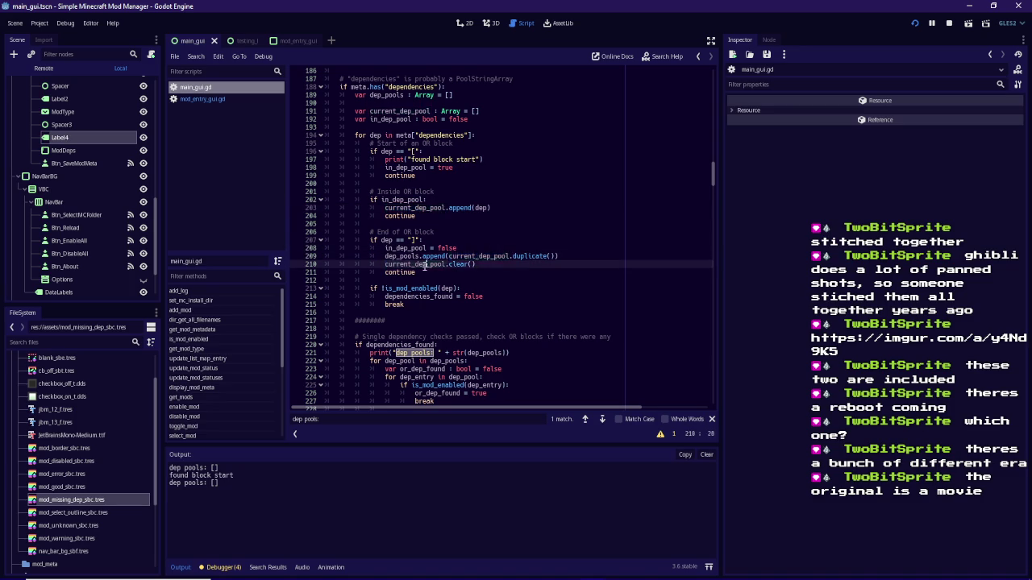
click(520, 249)
key(Return)
text(print)
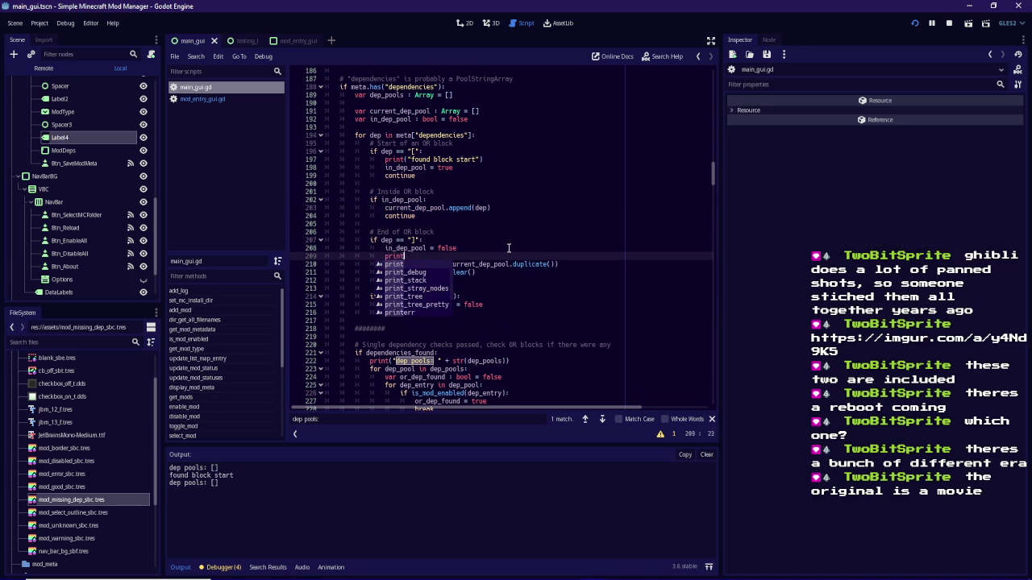
key(Return)
text("dep pool: " )
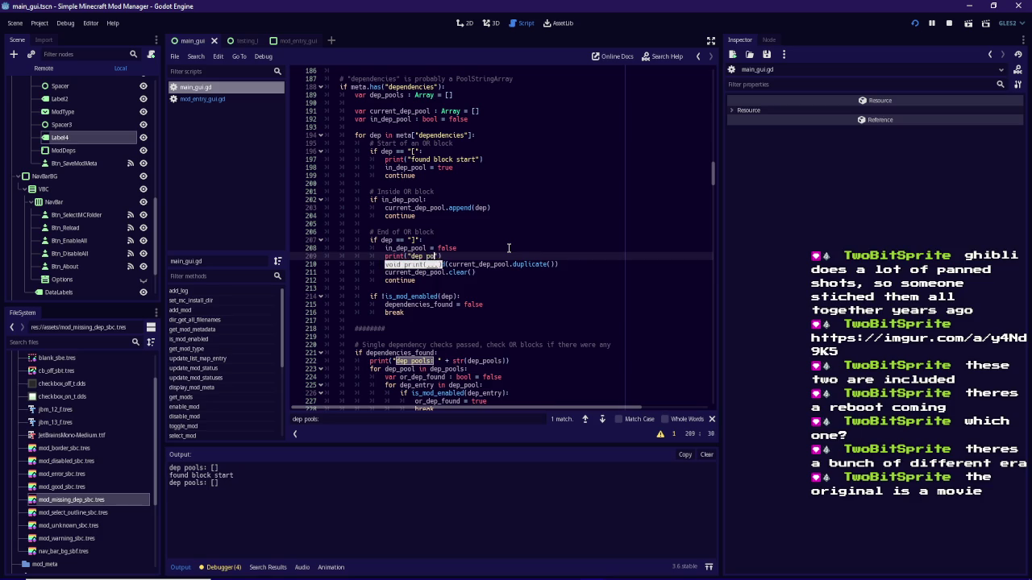
text(+ str(current_d)
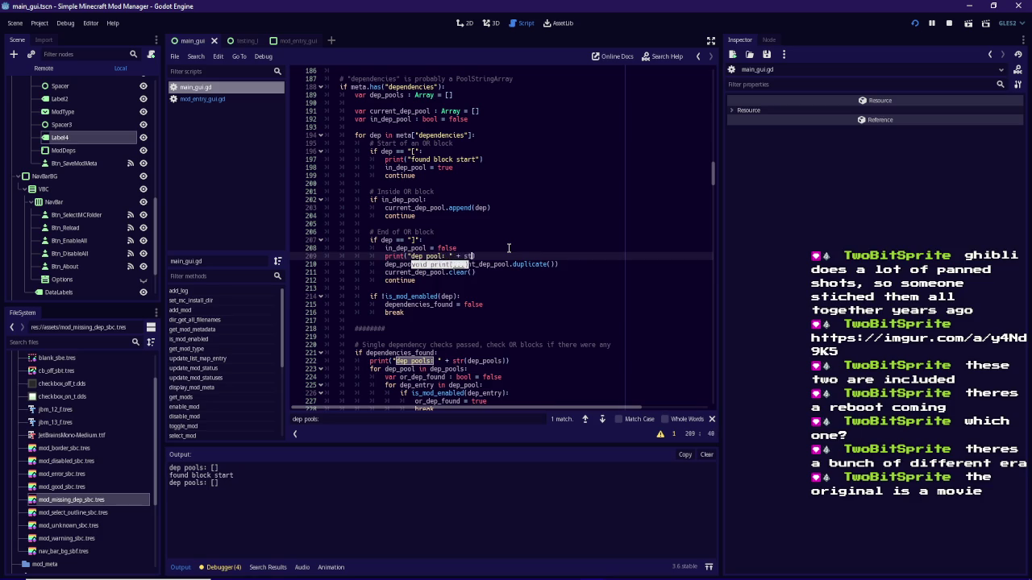
text(ep_pool)
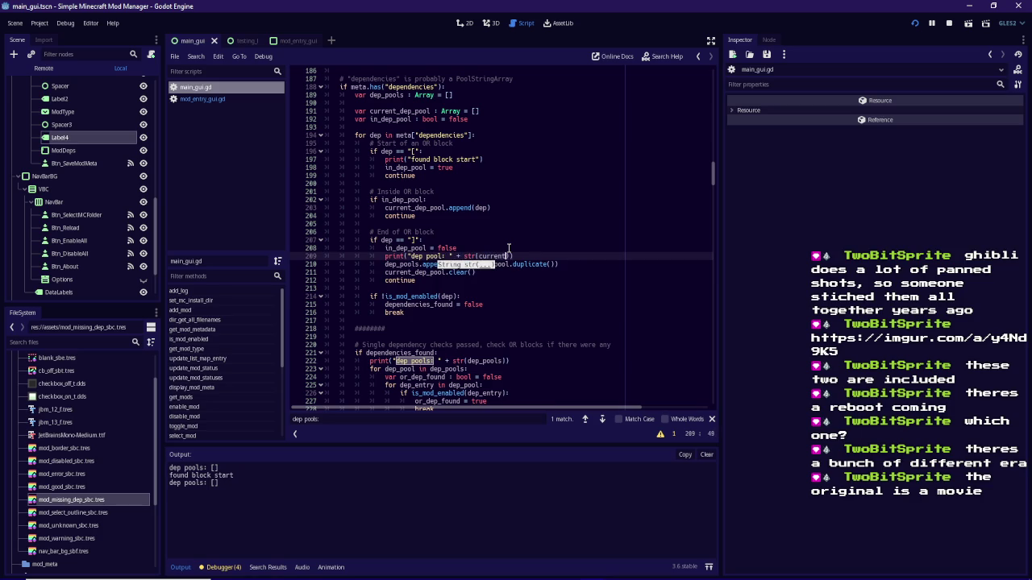
key(Return)
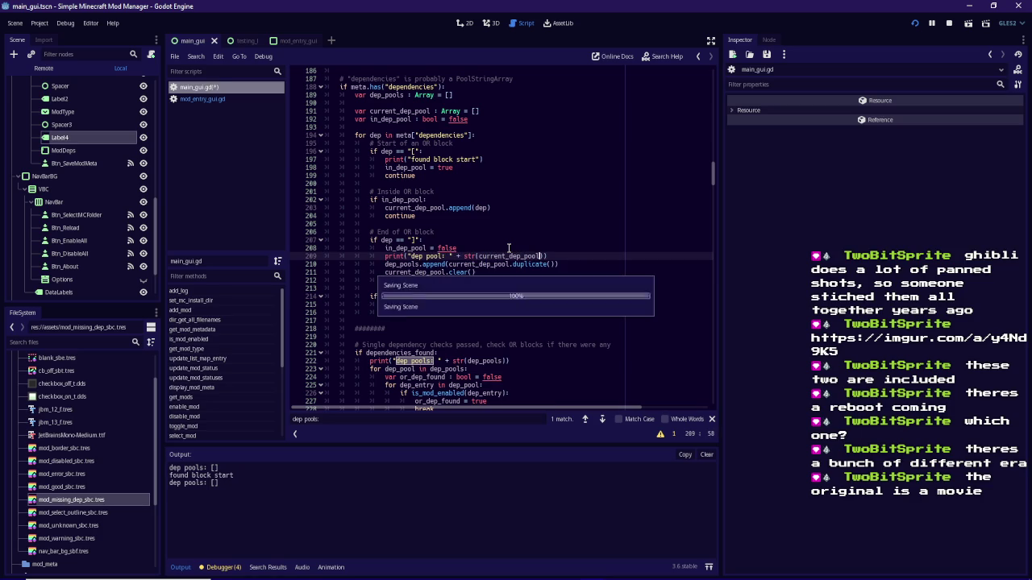
Toggle alltheleaks twice in the running Mod Manager to rerun the dependency check
mouse_move(581, 574)
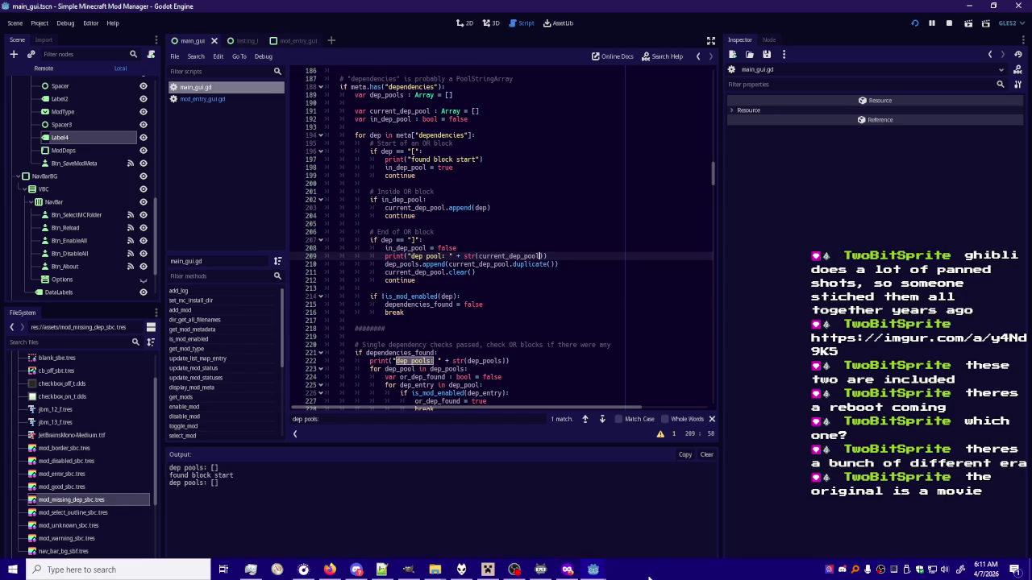
click(652, 517)
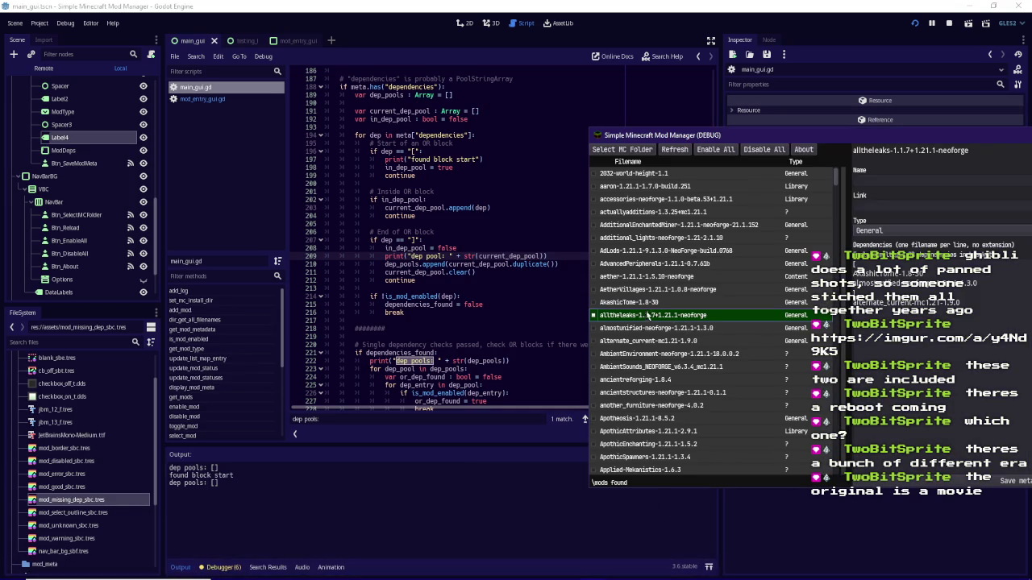
mouse_move(707, 135)
mouse_down()
mouse_move(610, 139)
mouse_move(609, 128)
mouse_up()
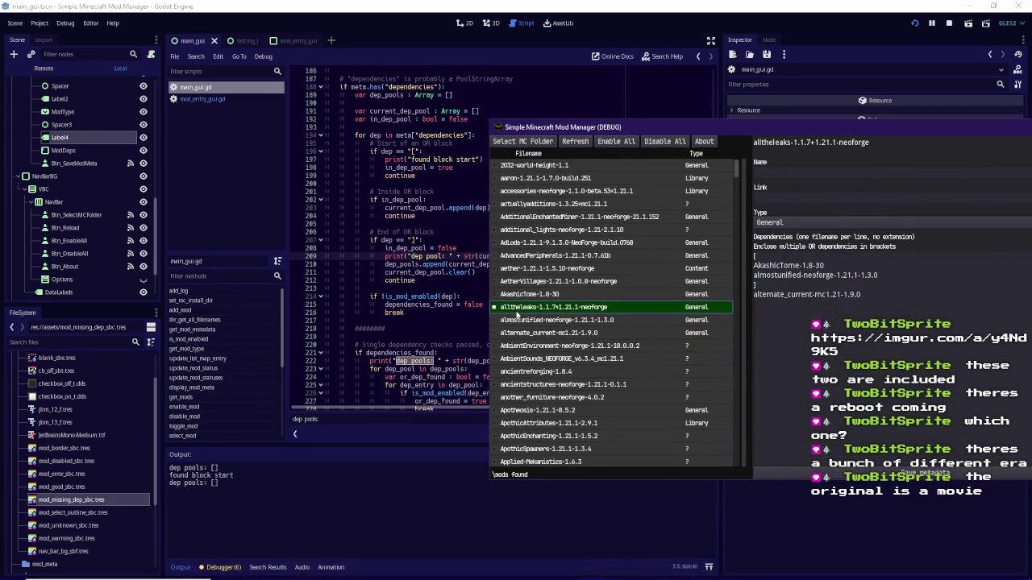
click(494, 308)
click(494, 308)
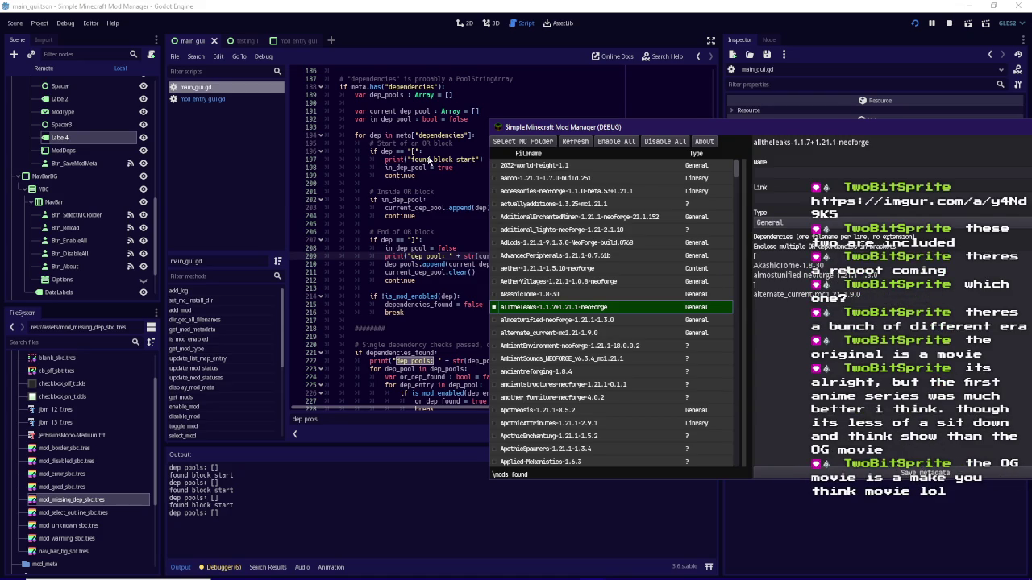
click(433, 208)
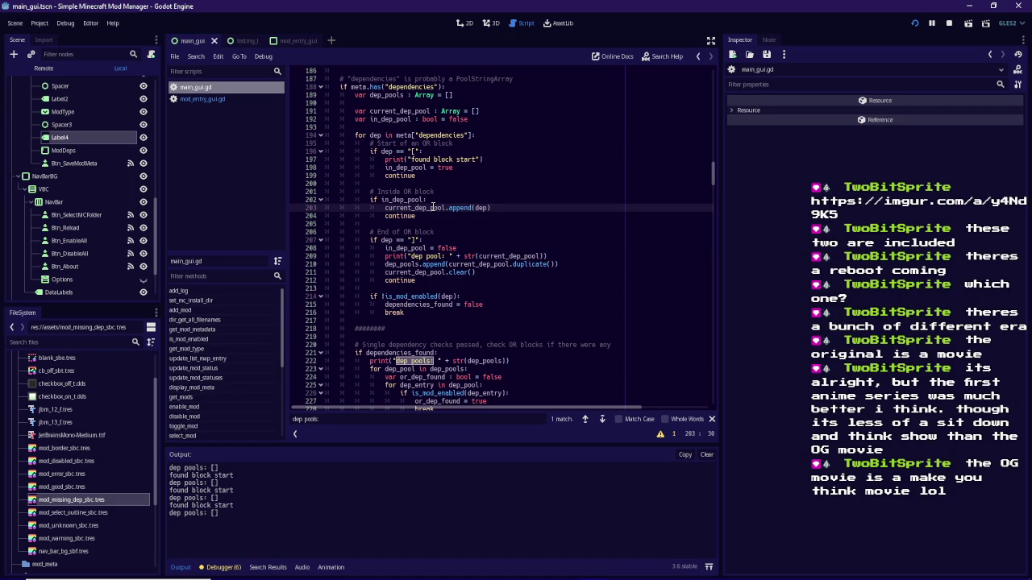
Start extending line 202's in_dep_pool condition with "[" and "]" checks
click(433, 200)
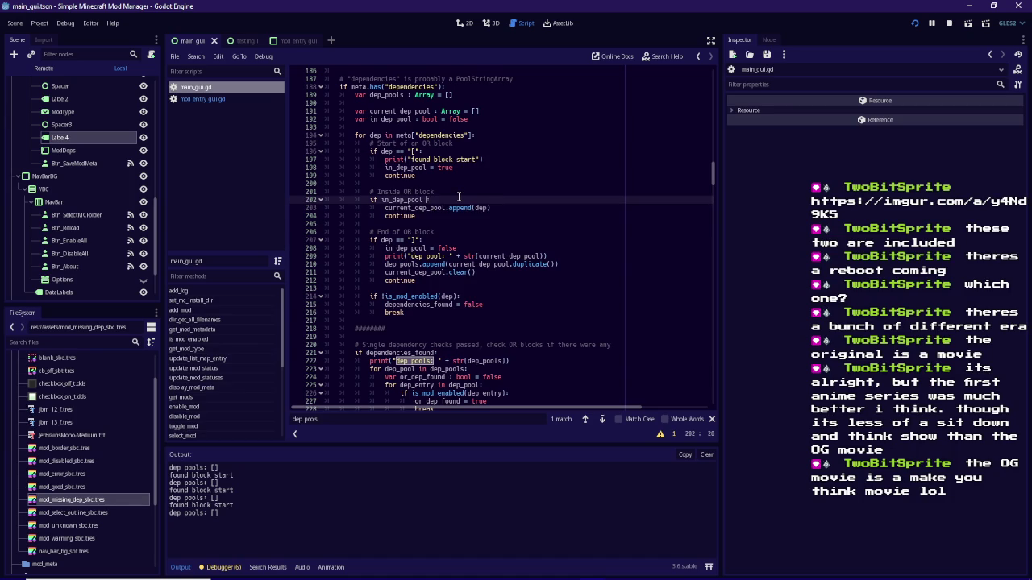
text(&&)
key(BackSpace)
key(BackSpace)
key(BackSpace)
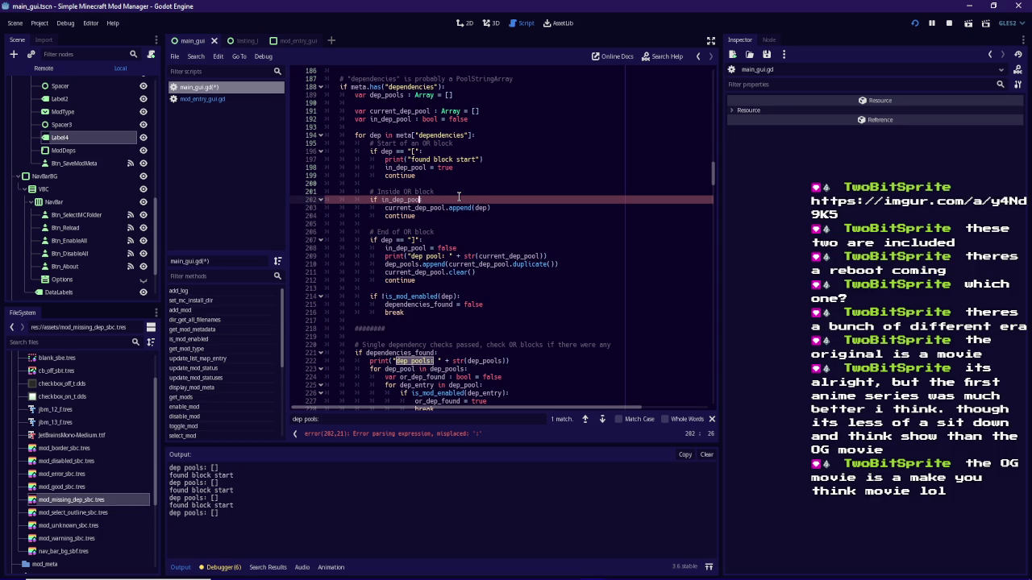
text(:)
text(&& [)
text("[",)
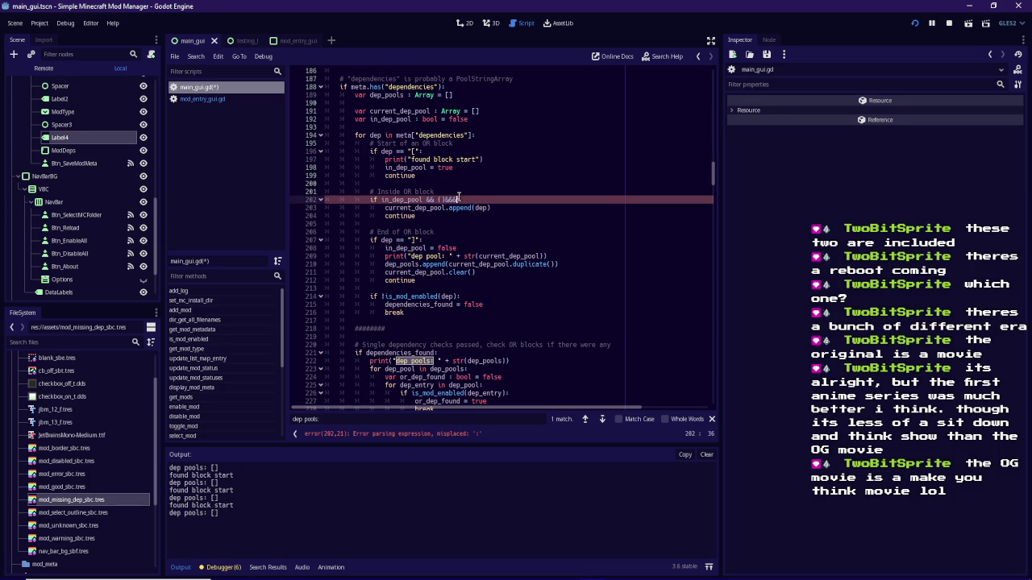
key(BackSpace)
key(BackSpace)
key(BackSpace)
text("[",)
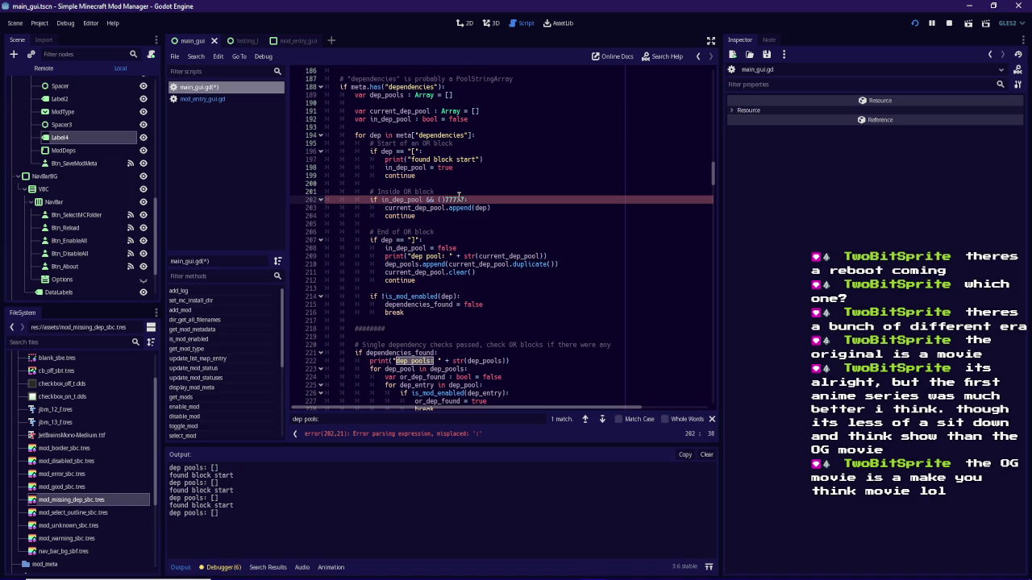
key(Left)
text("]")
Type long digit strings on line 202 to test integer-overflow errors, erasing each one
text(8)
text(uuuuu)
text(77777)
text(66677888877766)
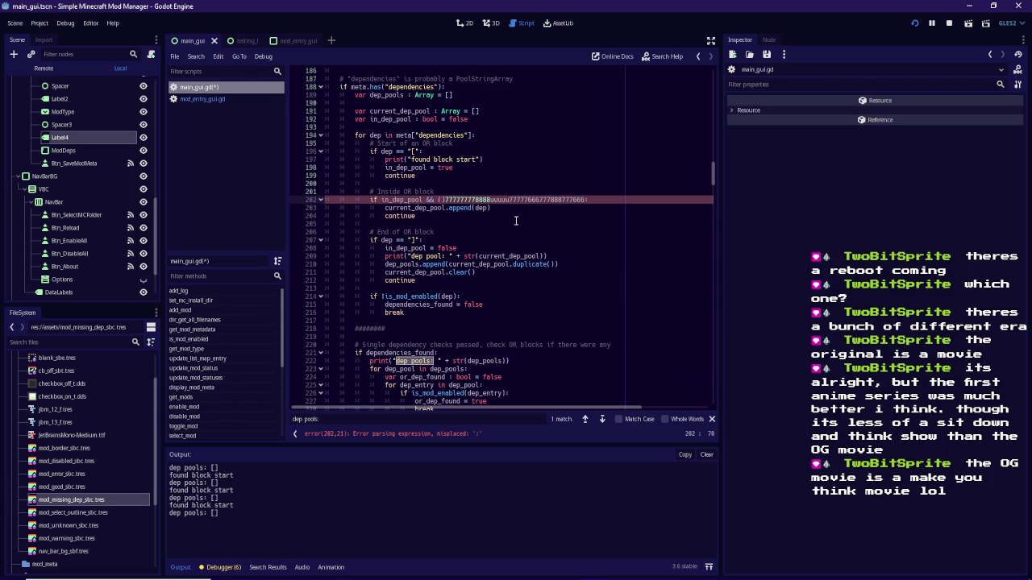
drag(586, 200, 449, 199)
key(BackSpace)
text(:)
text(7777)
text(7777)
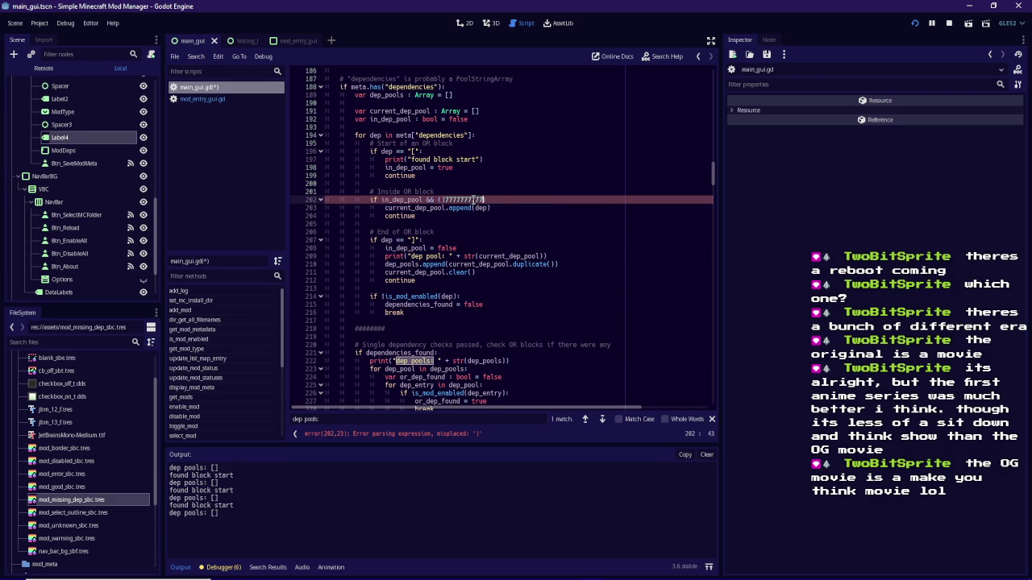
key(BackSpace)
key(BackSpace)
key(BackSpace)
text(7777777777777)
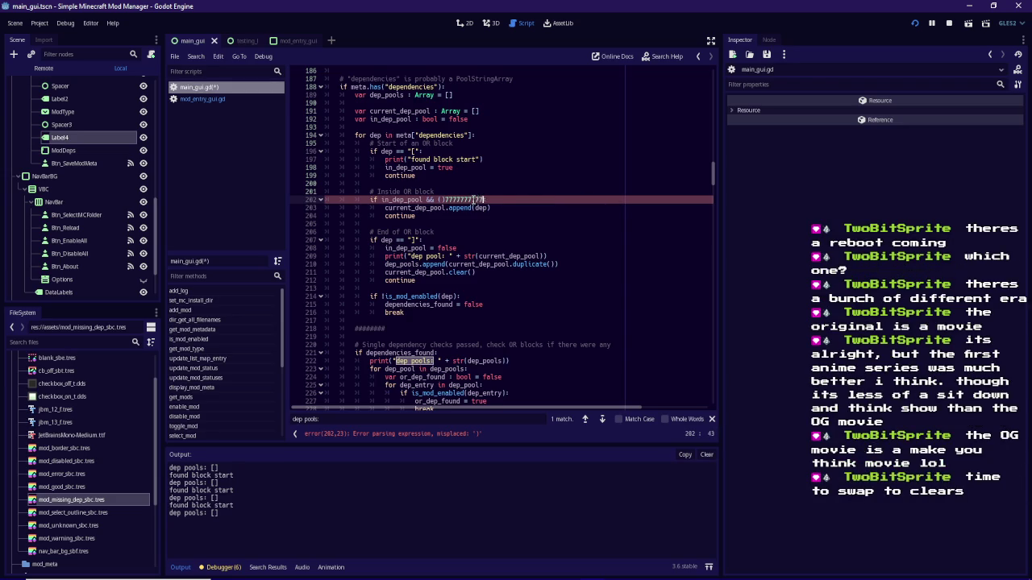
key(BackSpace)
key(BackSpace)
key(BackSpace)
text(7777777)
text(77777)
key(BackSpace)
key(BackSpace)
key(BackSpace)
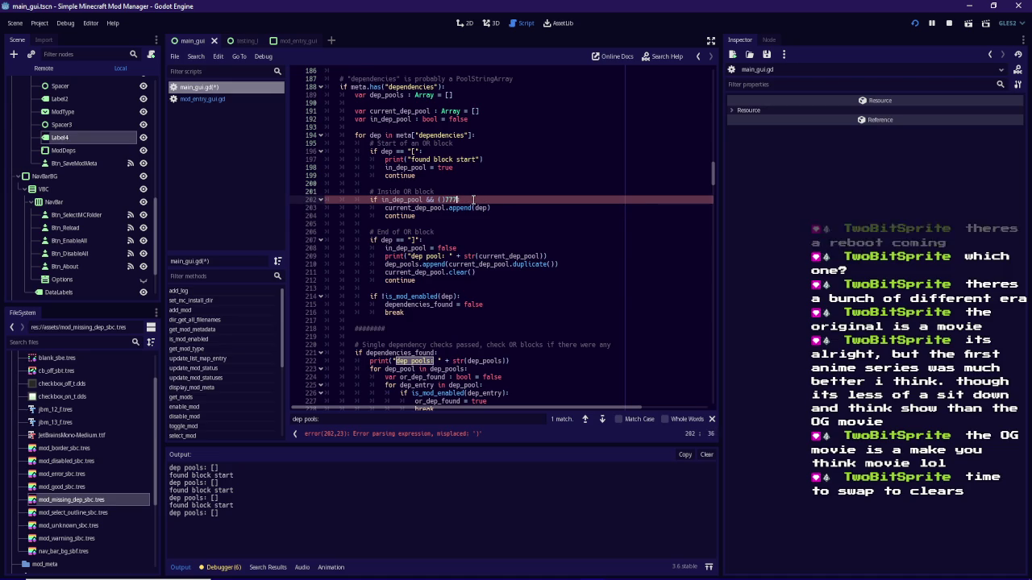
text(777777)
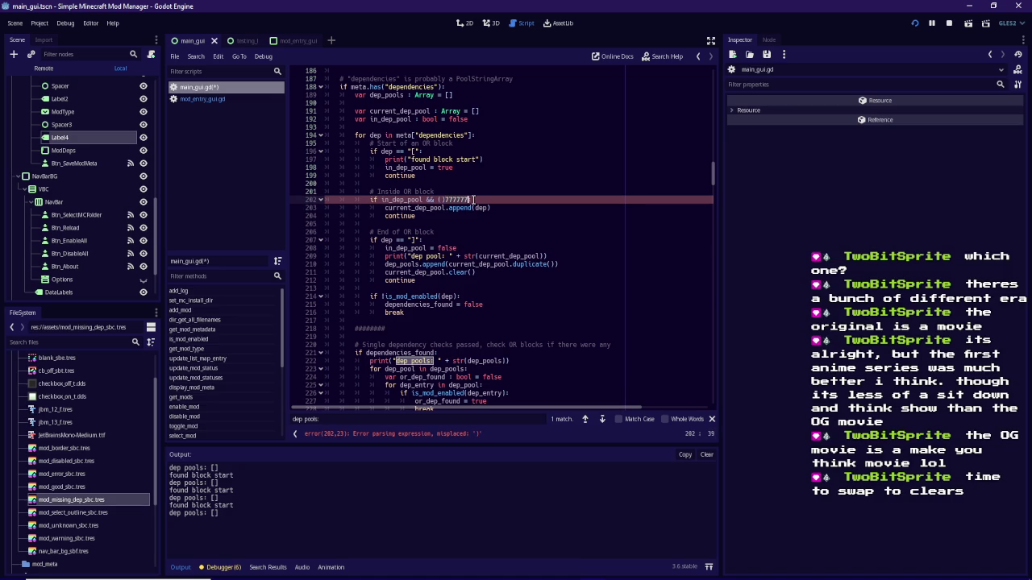
text(7777777)
text(88888999)
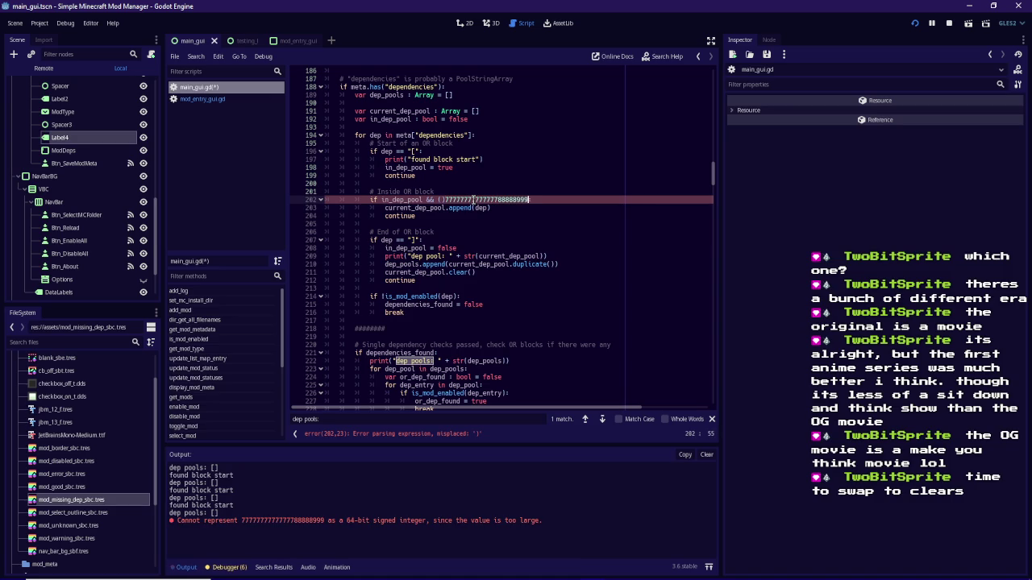
key(BackSpace)
key(BackSpace)
key(BackSpace)
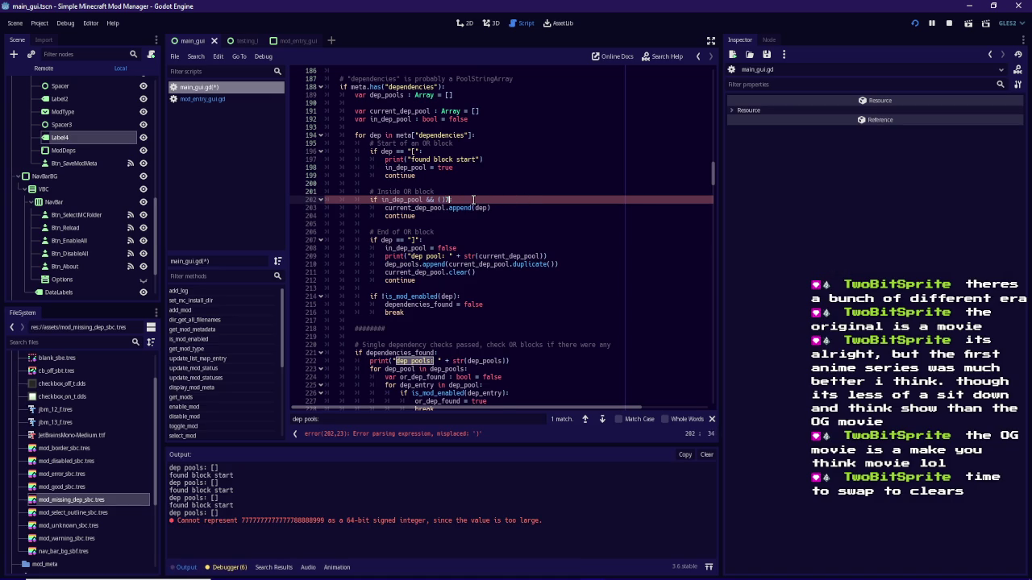
text(7777777)
key(BackSpace)
key(BackSpace)
key(BackSpace)
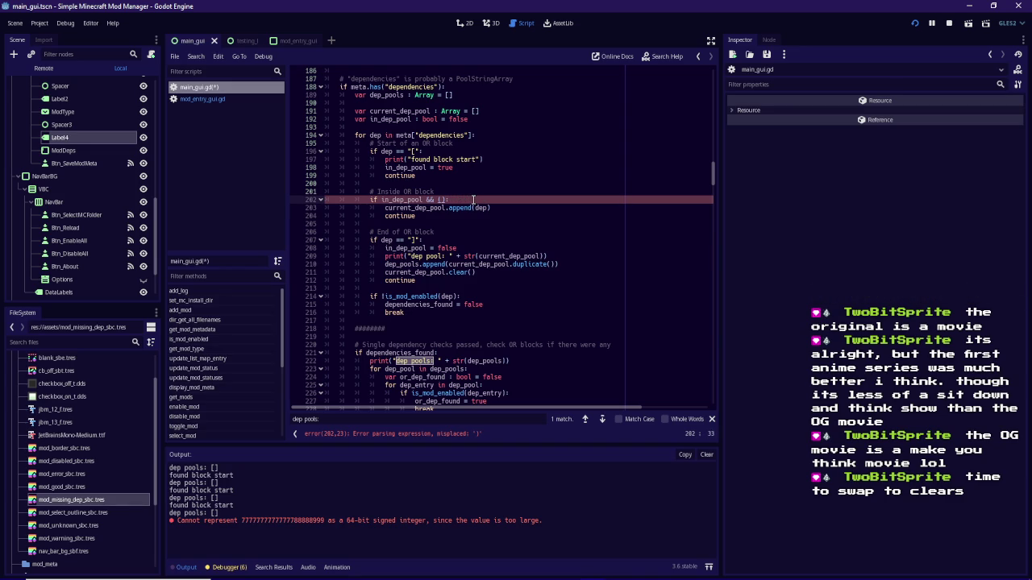
text(7777)
text(777777777)
key(BackSpace)
key(BackSpace)
key(BackSpace)
Finish line 202 as `if in_dep_pool && (dep != "[") && (dep != "]"):`
text(777777)
text(666555444999)
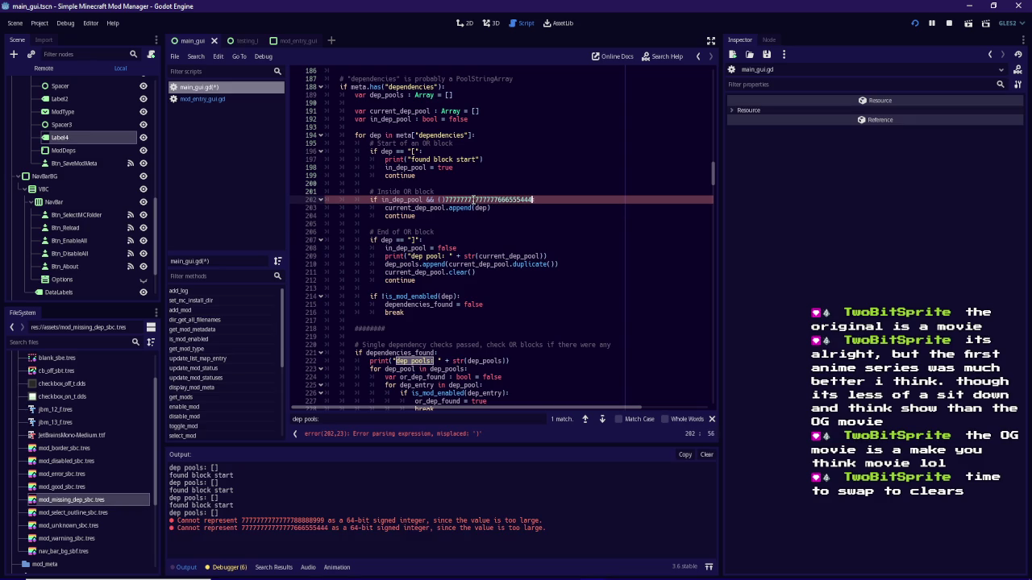
key(BackSpace)
key(BackSpace)
key(BackSpace)
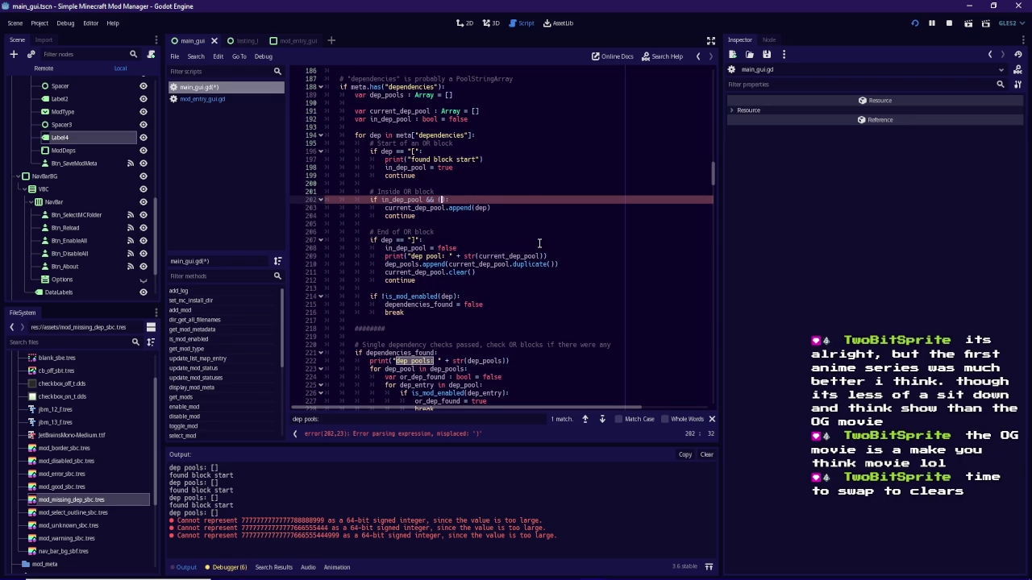
text(dep != "[") )
text(&& ()
text(dep != ")
key(Up)
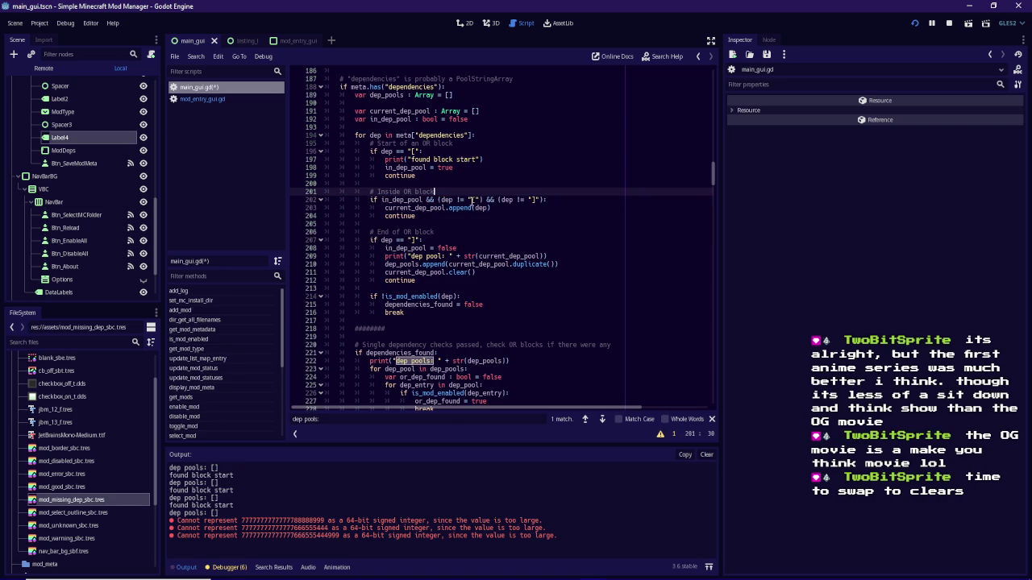
Move the '# End of OR block' code above the '# Inside OR block' check
double_click(397, 200)
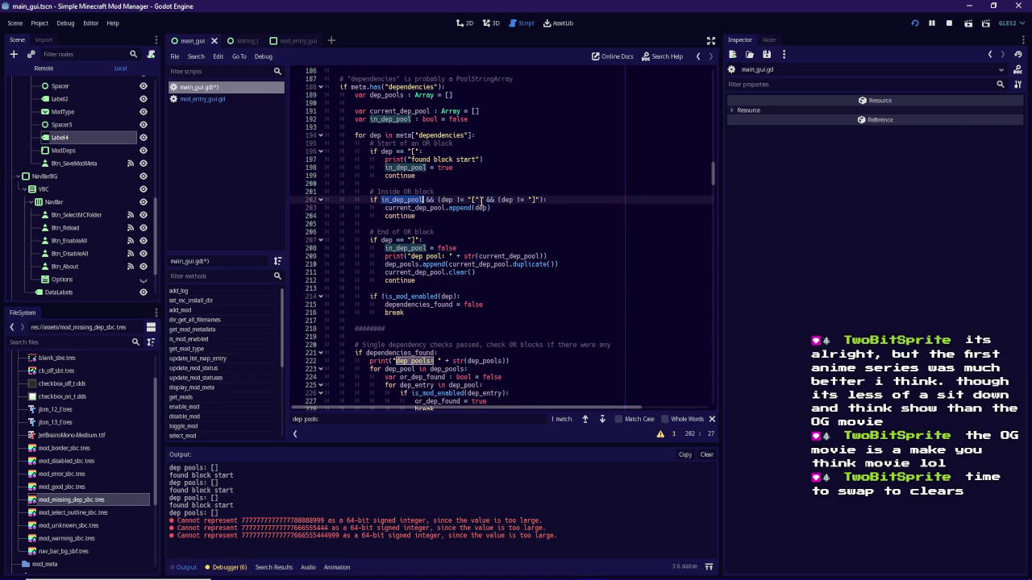
drag(454, 287, 251, 231)
key(ctrl+c)
key(BackSpace)
click(417, 189)
key(Up)
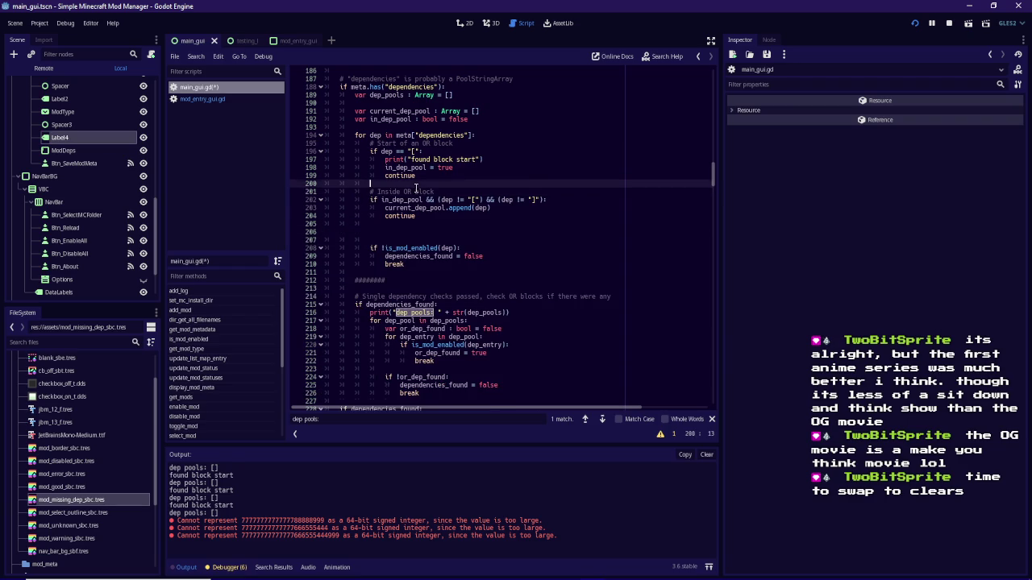
key(Return)
key(Return)
key(Up)
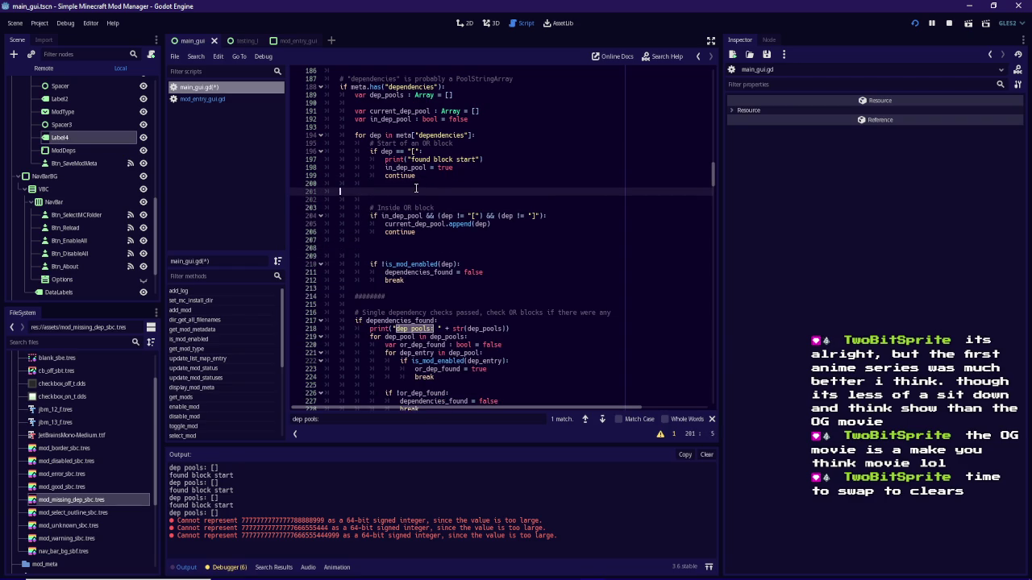
key(ctrl+v)
click(417, 189)
key(BackSpace)
key(BackSpace)
key(BackSpace)
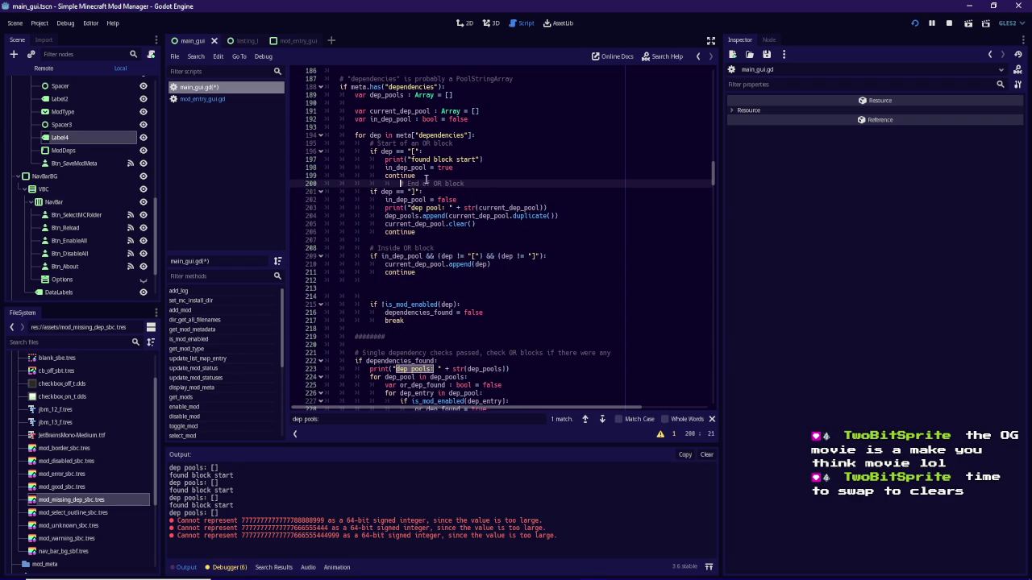
click(443, 176)
key(Return)
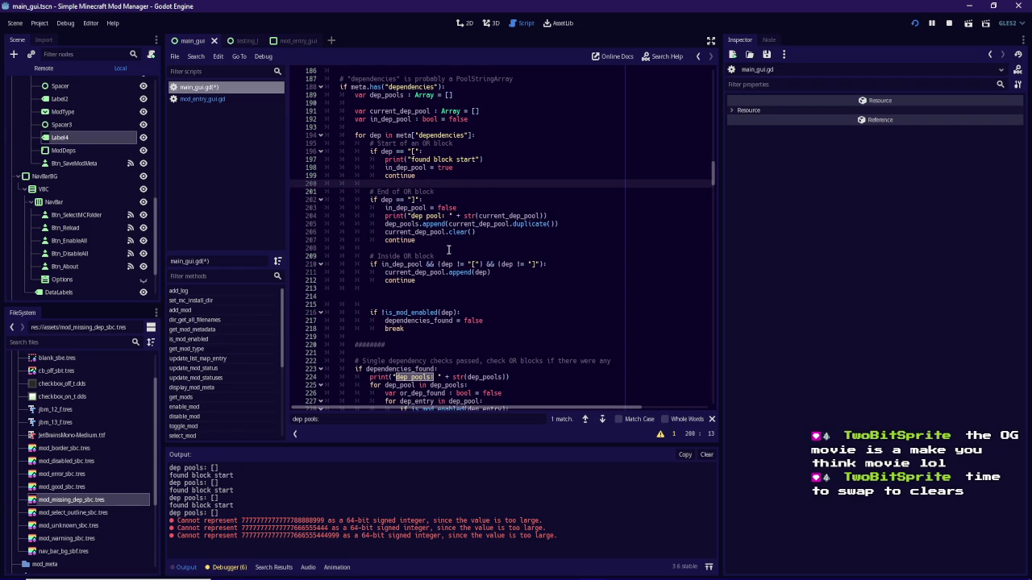
Reduce the inside-OR-block condition to just `if in_dep_pool:`
drag(545, 264, 424, 264)
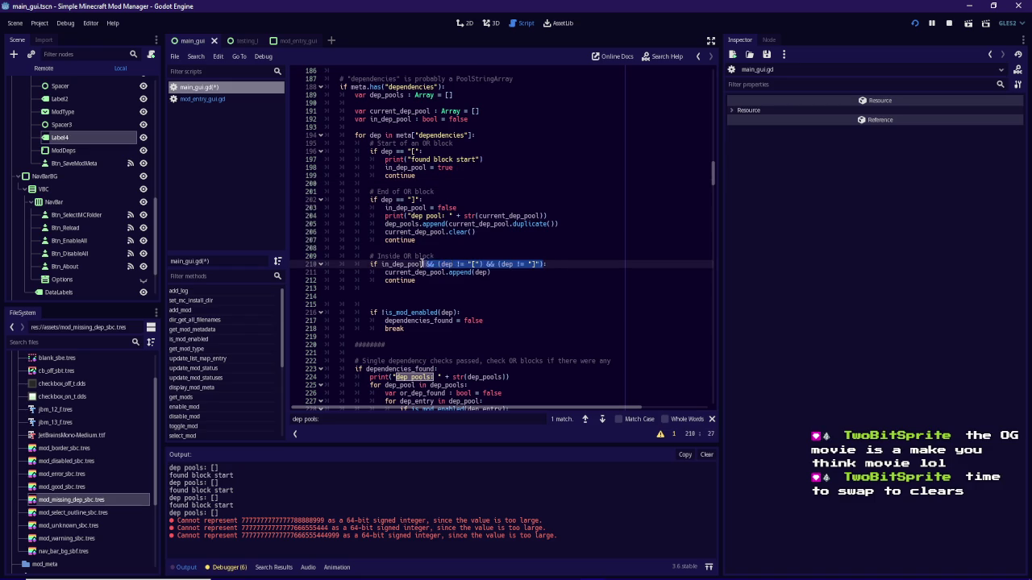
key(BackSpace)
key(BackSpace)
text(:)
click(432, 295)
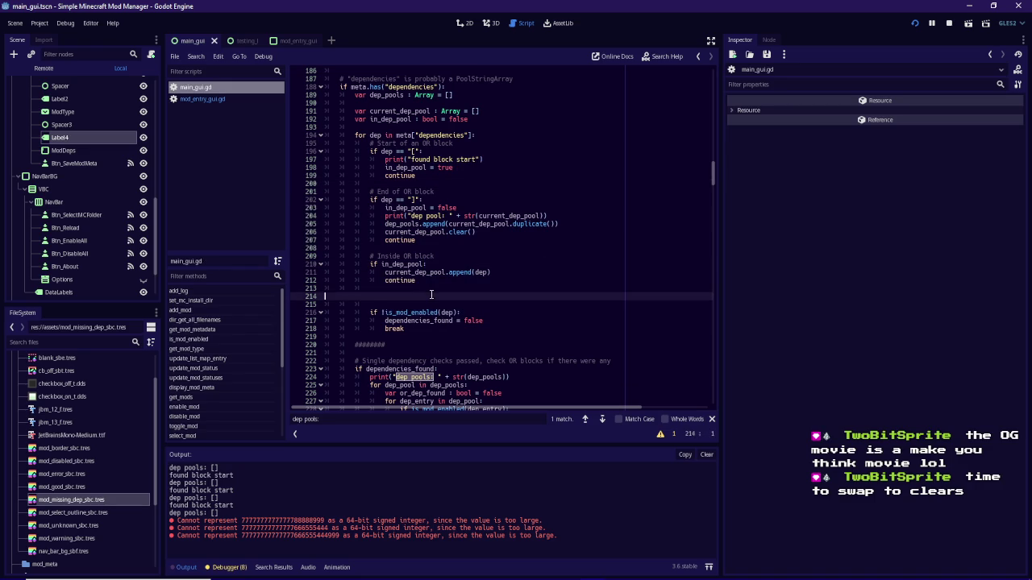
key(BackSpace)
key(BackSpace)
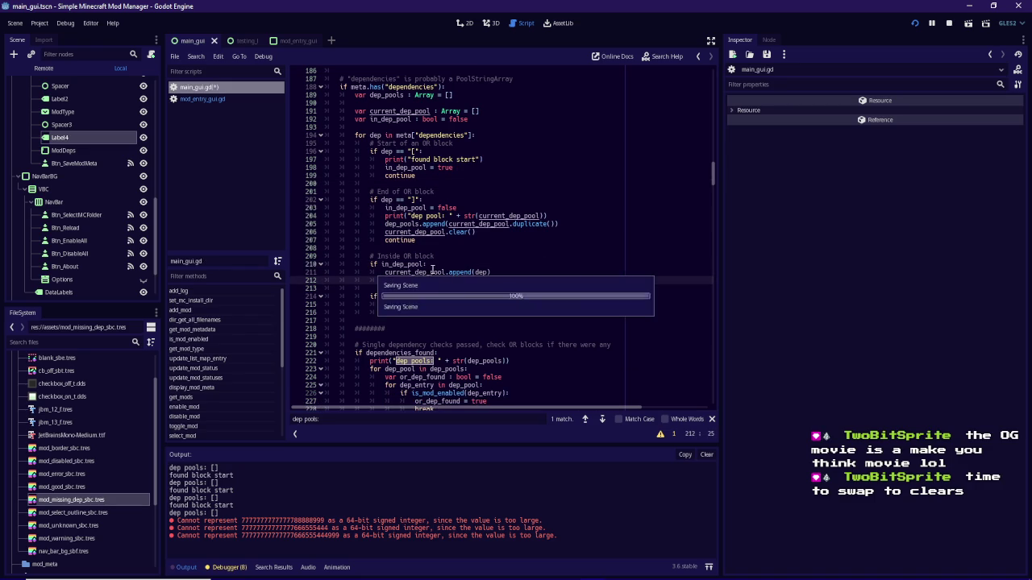
Append a note about the required check ordering to the Inside OR block comment, then run the project
click(402, 175)
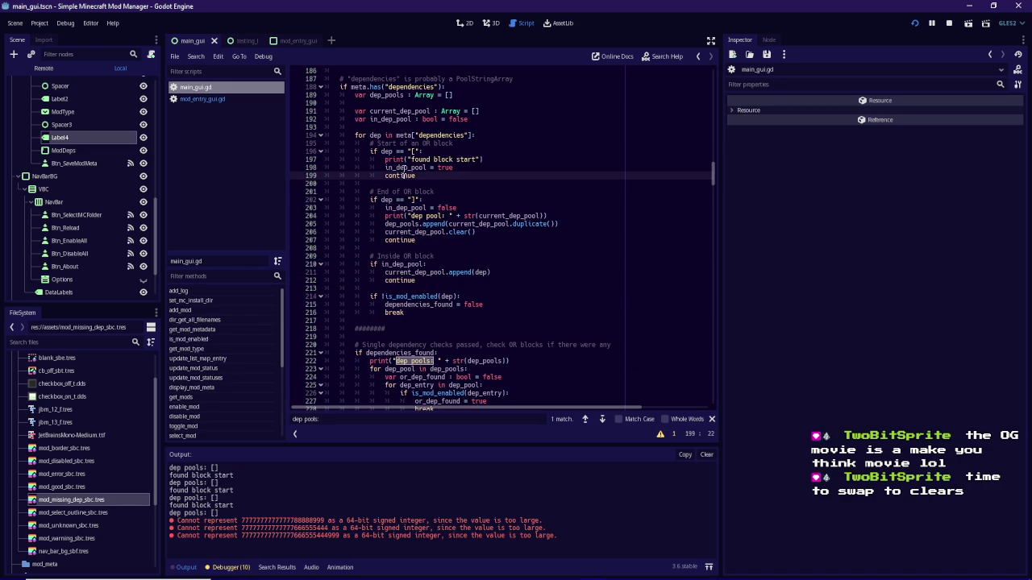
click(407, 281)
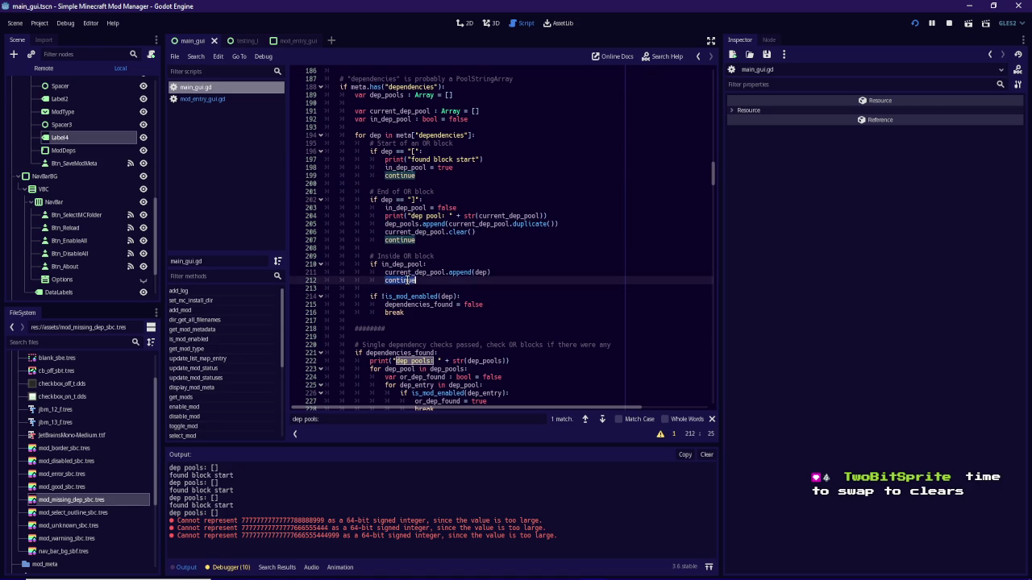
key(Up)
key(Up)
key(Up)
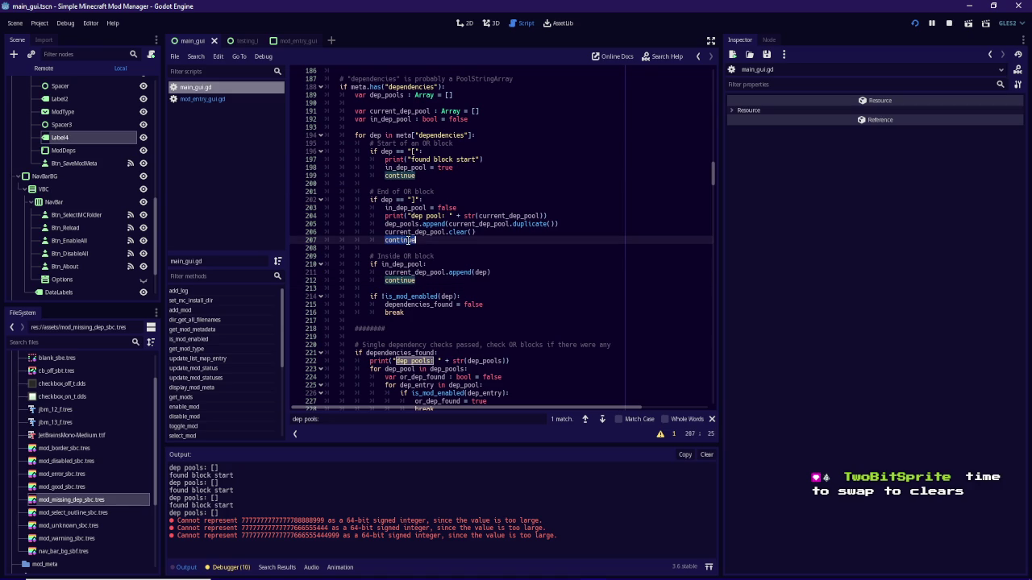
click(444, 256)
text(. If )
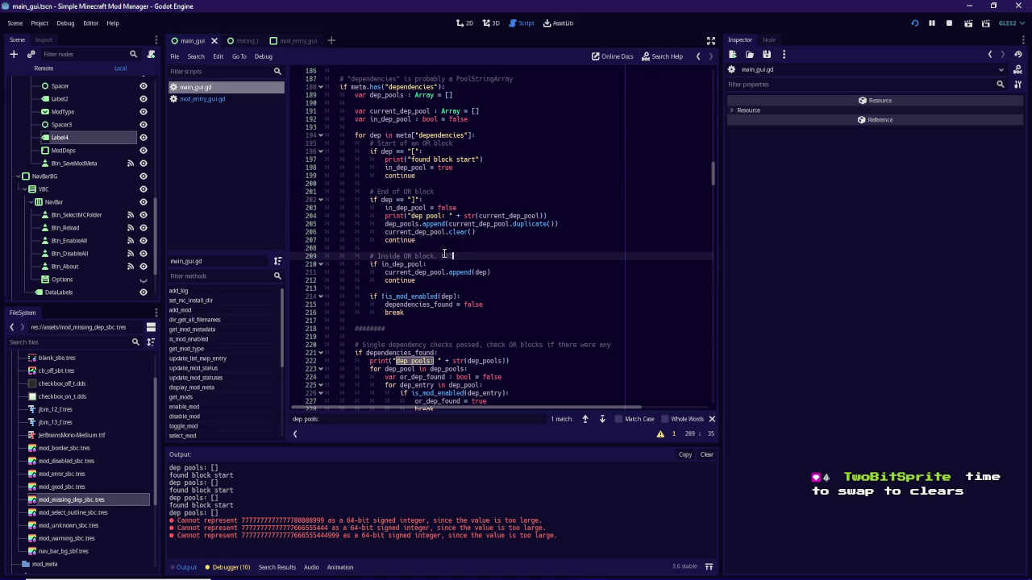
text(to be)
text(fter)
text(break)
text(ecks)
mouse_move(484, 576)
click(915, 24)
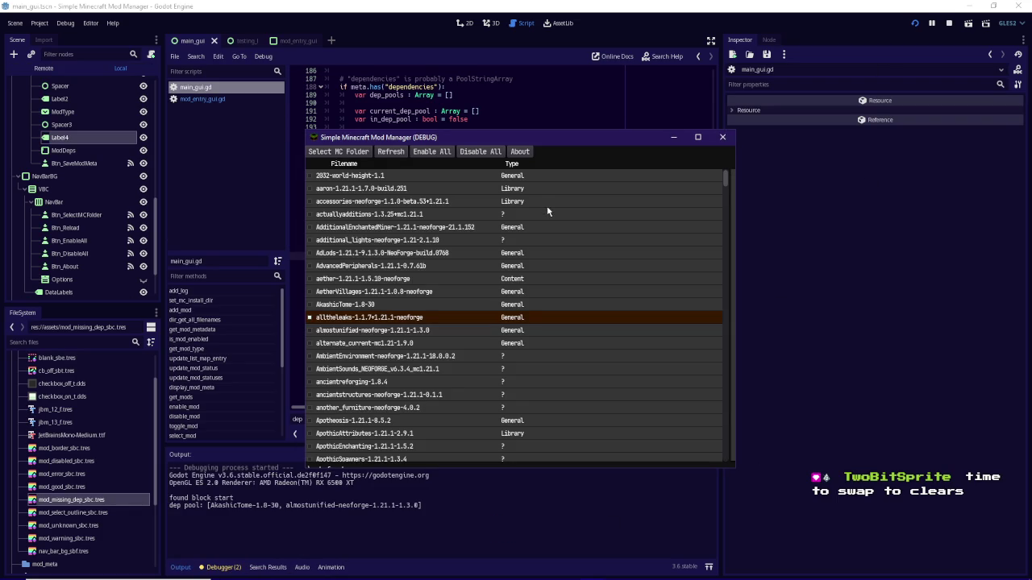
Inspect alltheleaks' dependencies and toggle AkashicTome and alternate_current in the Mod Manager
click(331, 320)
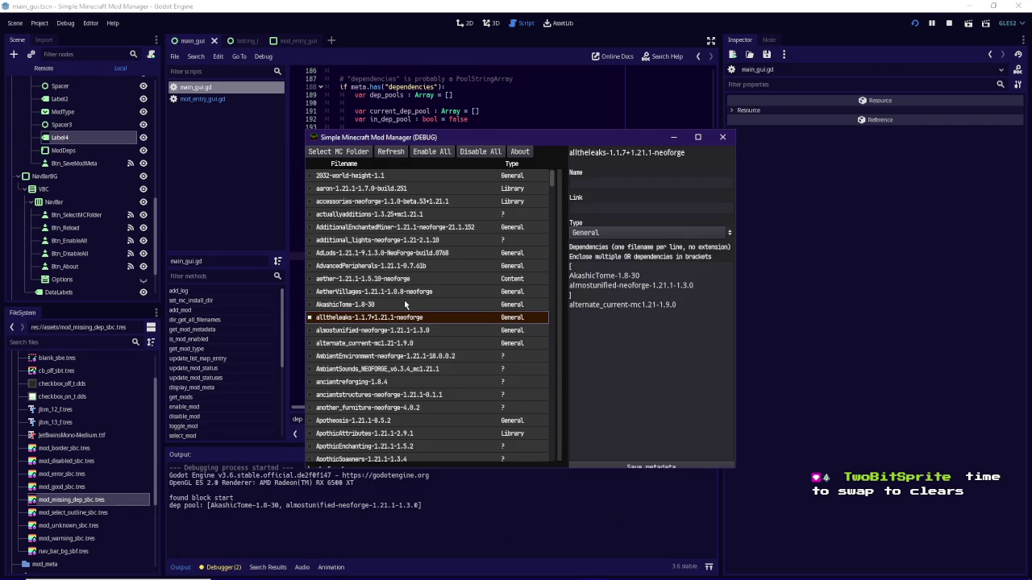
click(331, 316)
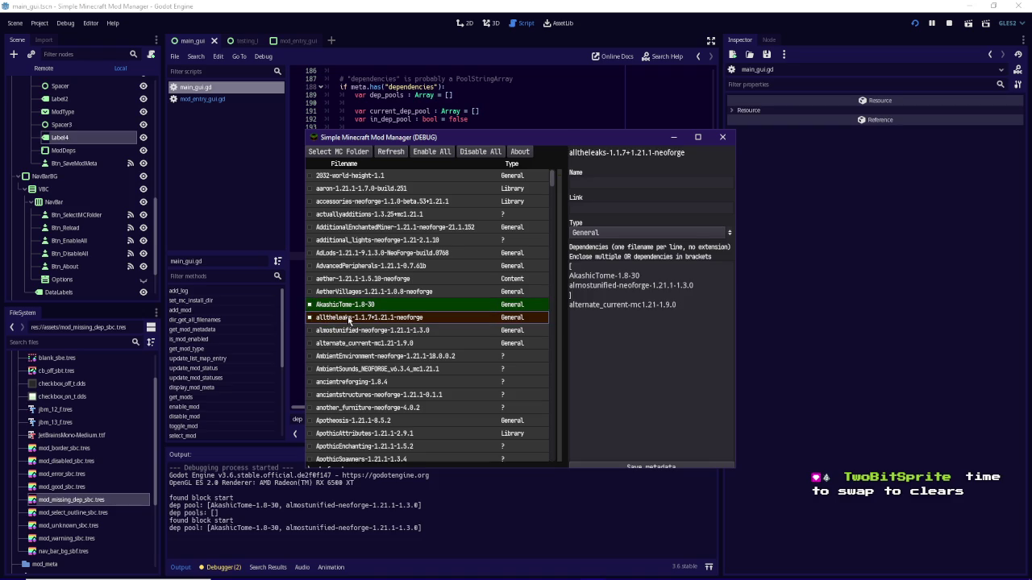
click(350, 305)
click(350, 305)
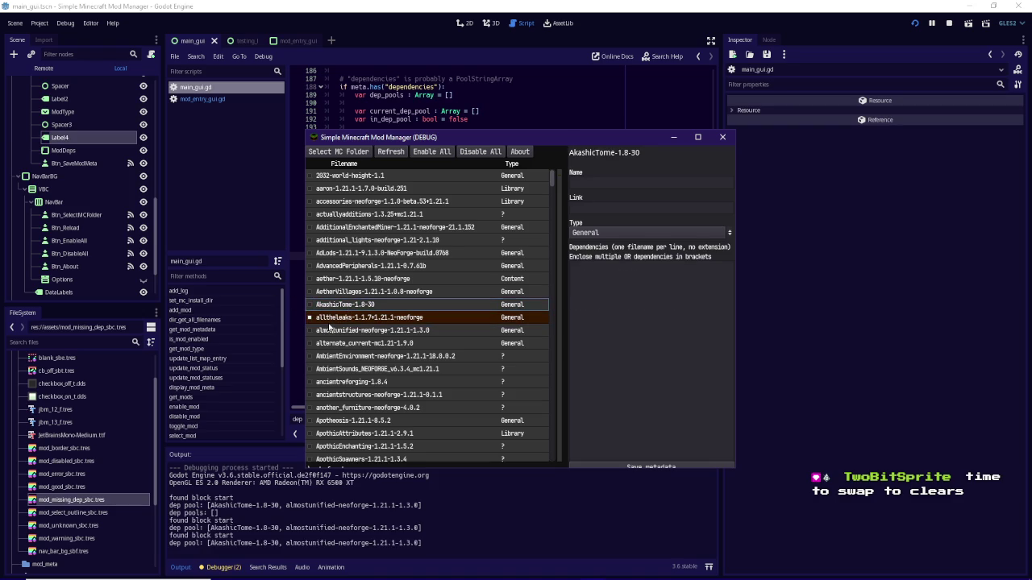
click(329, 321)
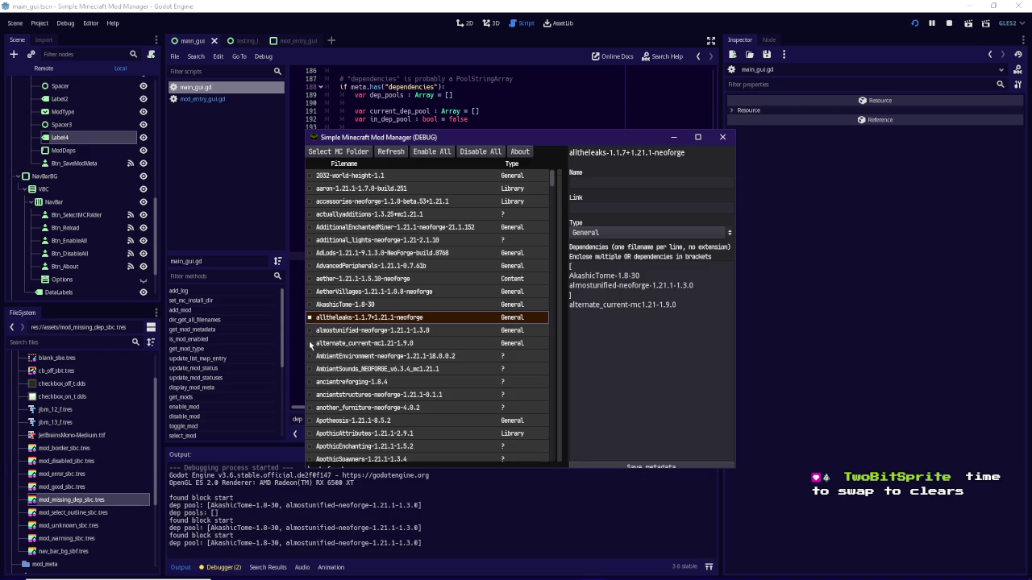
click(311, 344)
click(329, 308)
click(311, 305)
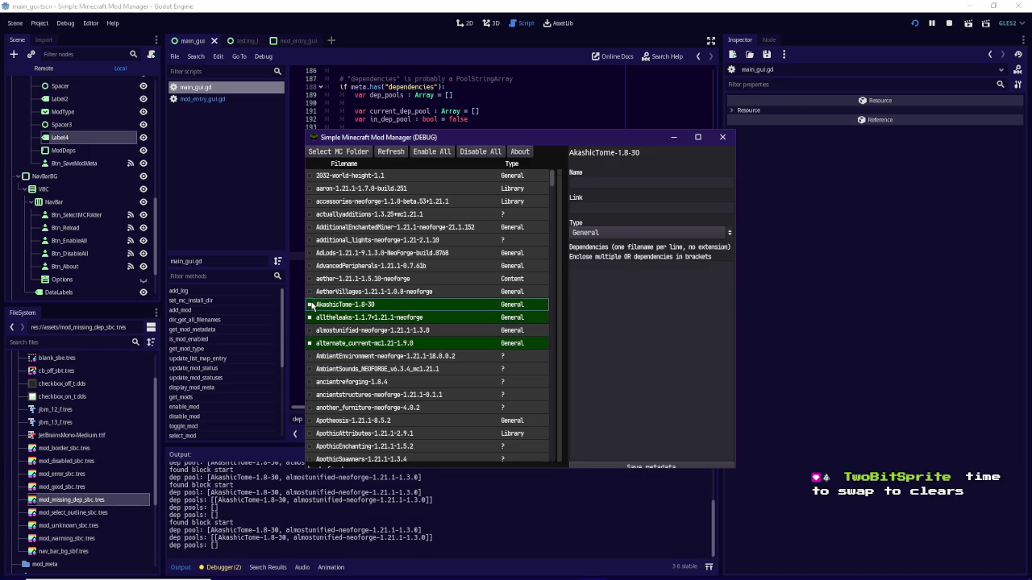
click(311, 306)
click(345, 320)
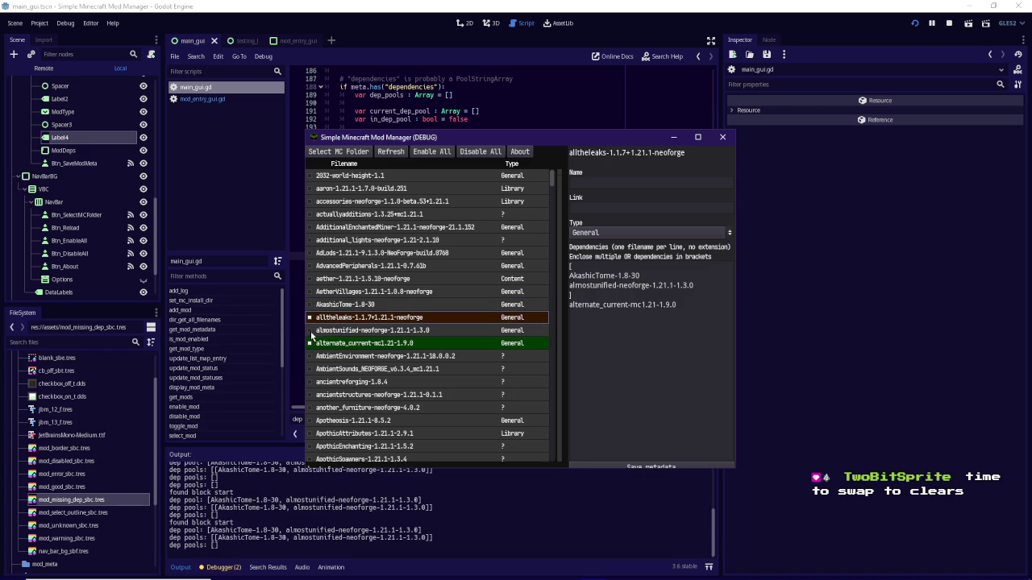
Repeatedly toggle almostunified and AkashicTome to test alltheleaks' OR dependency
click(310, 332)
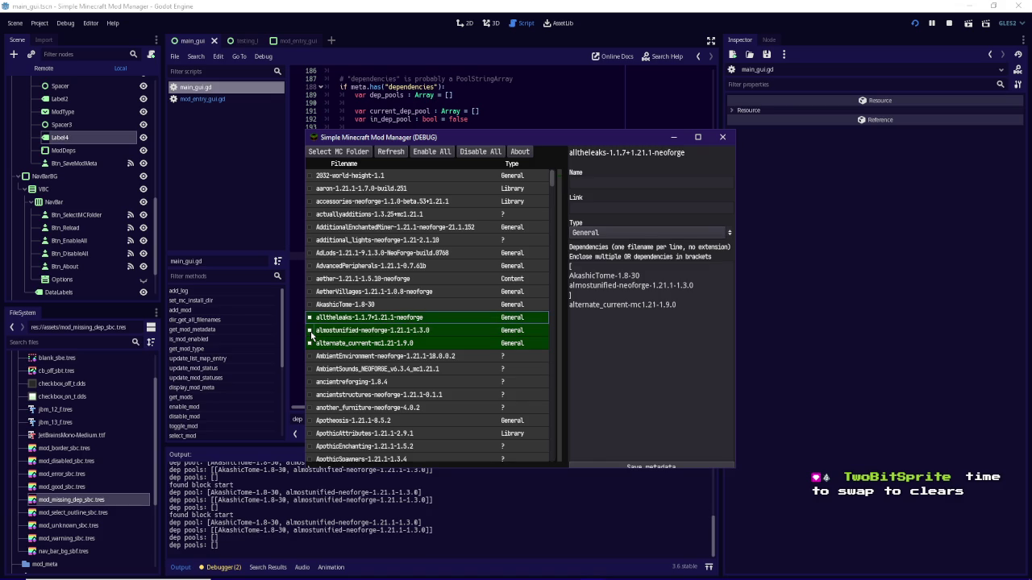
click(311, 332)
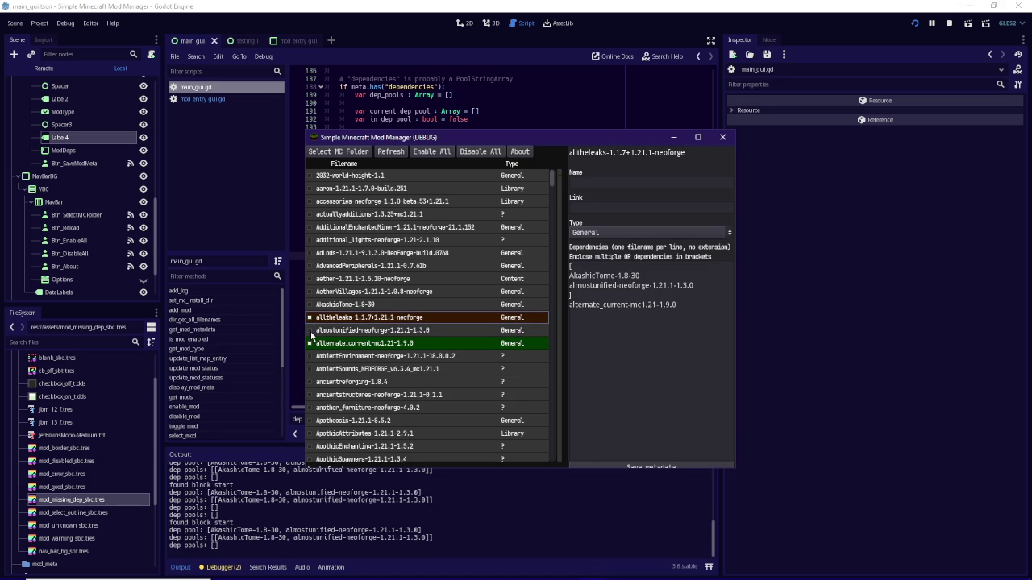
click(311, 305)
click(311, 331)
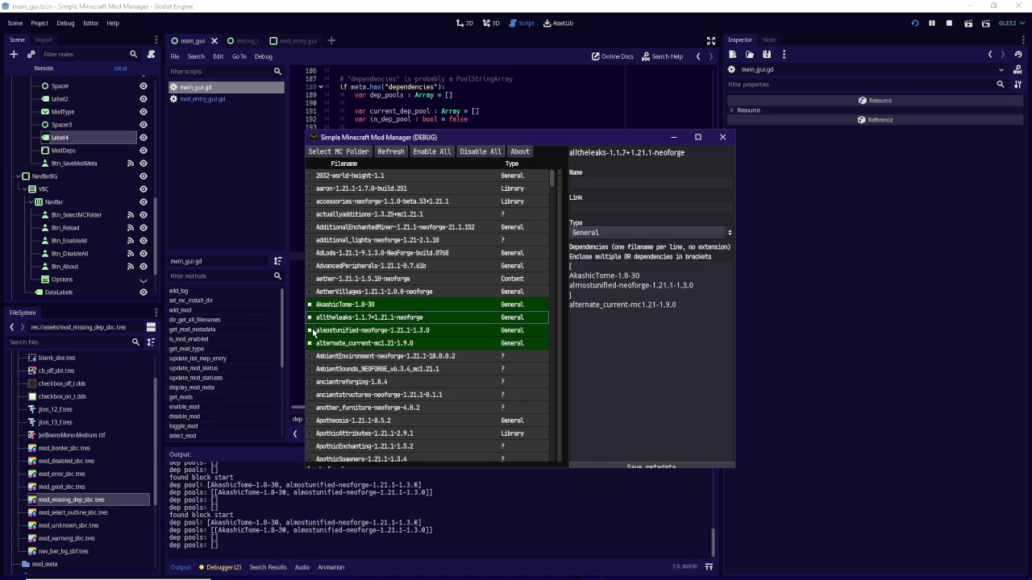
click(311, 331)
click(311, 305)
click(311, 332)
click(311, 306)
click(311, 332)
click(311, 306)
click(312, 332)
click(311, 306)
click(311, 331)
click(311, 305)
click(311, 331)
click(311, 305)
click(311, 331)
click(311, 305)
click(311, 331)
click(311, 331)
click(312, 306)
click(312, 305)
click(311, 331)
click(311, 332)
click(311, 305)
Switch almostunified on and off again to confirm alltheleaks goes green only while it's enabled
click(311, 306)
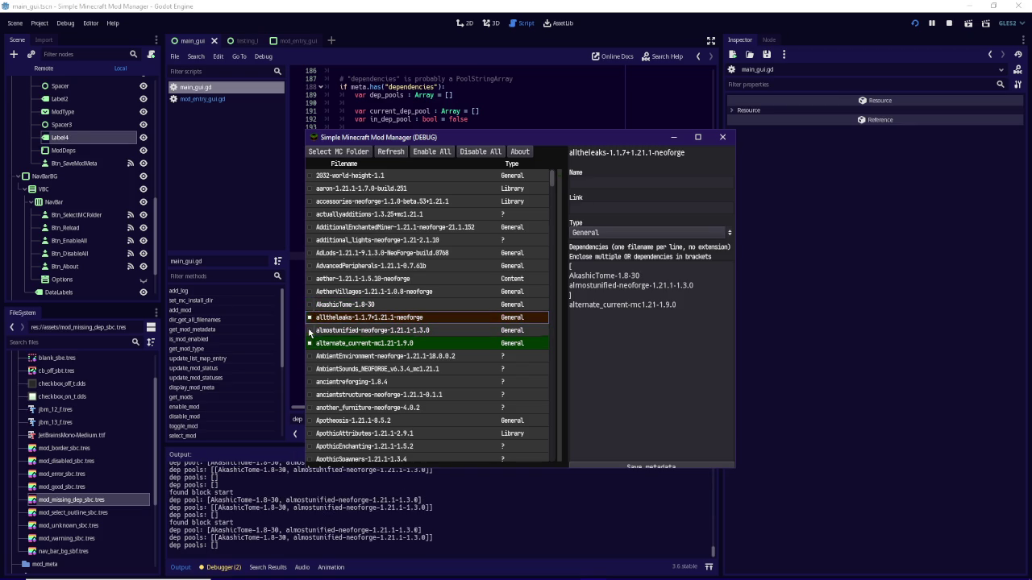
click(311, 331)
click(311, 331)
click(312, 306)
click(312, 306)
click(313, 332)
click(313, 331)
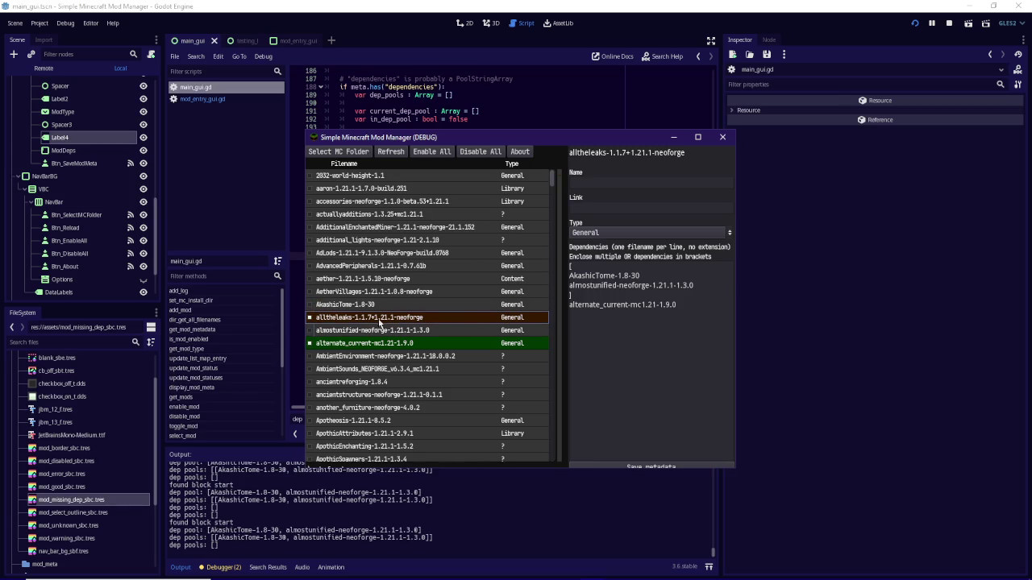
click(311, 331)
click(311, 331)
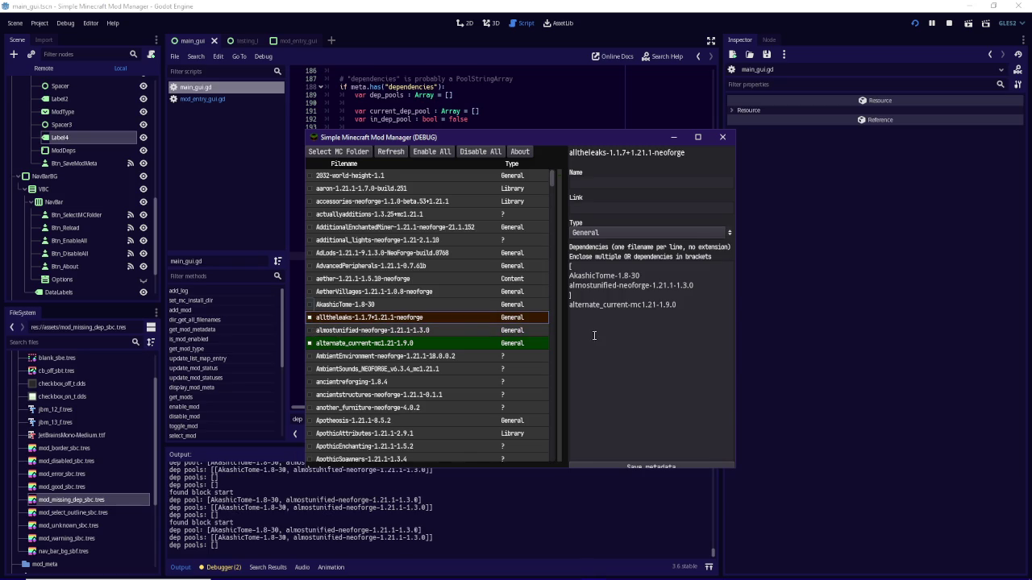
click(501, 208)
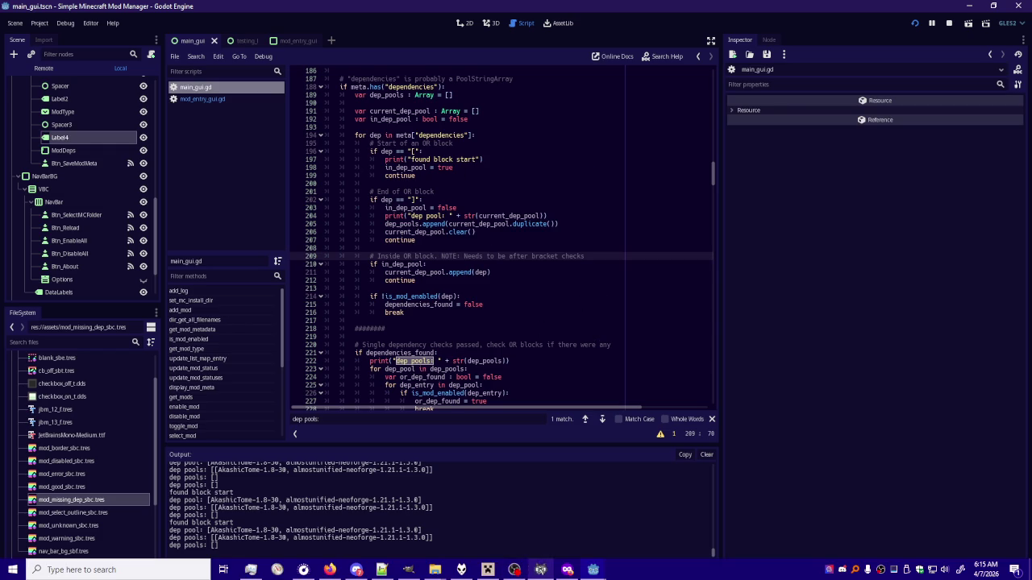
Delete the dep pool and "found block start" debug prints and save the script
click(441, 305)
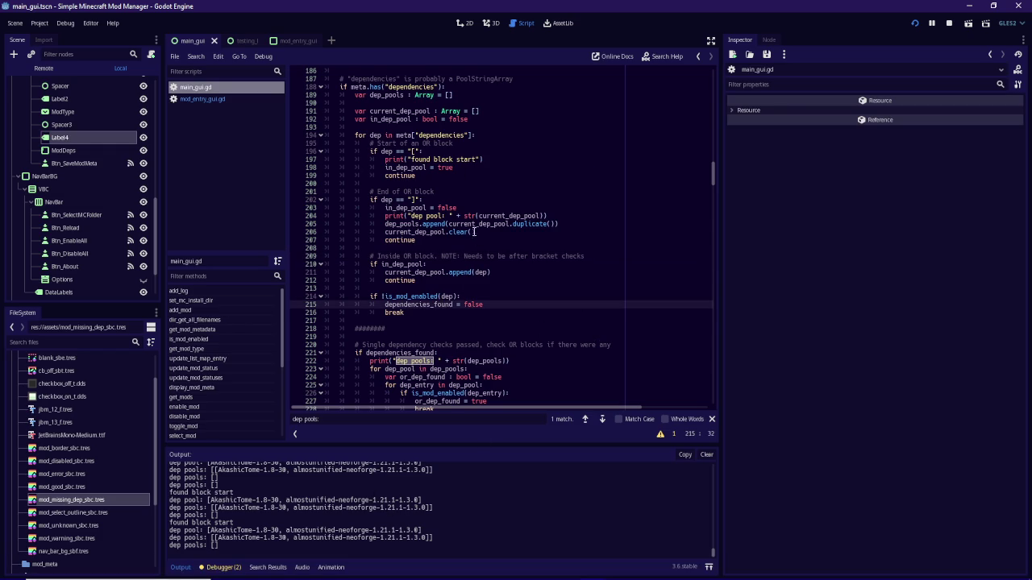
drag(547, 216, 556, 209)
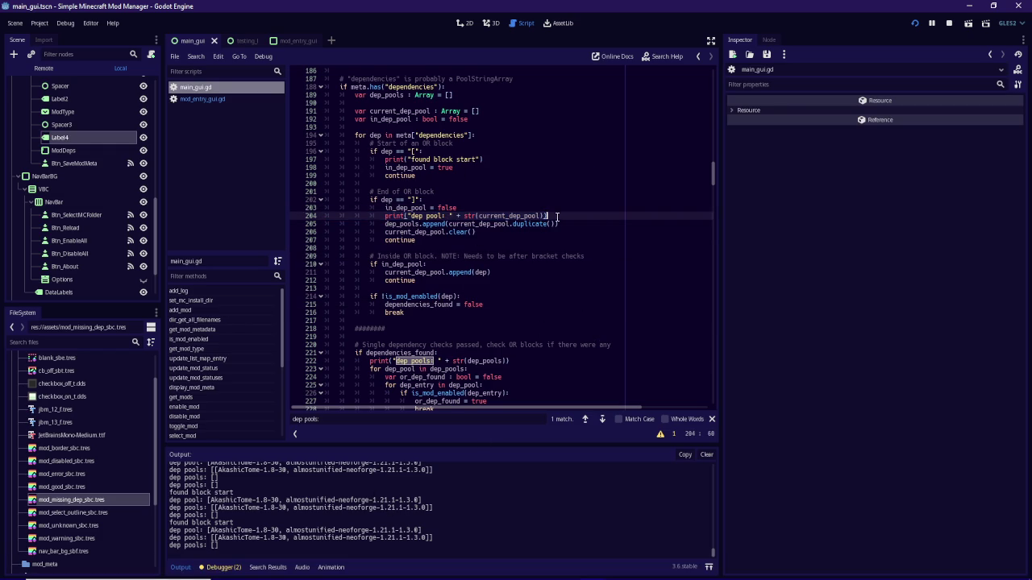
key(BackSpace)
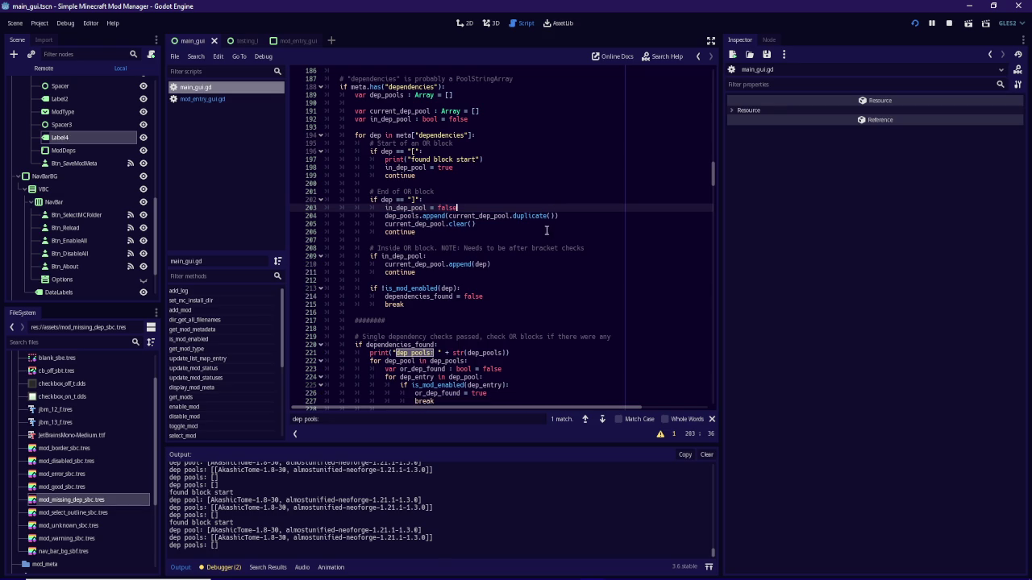
drag(490, 153, 494, 160)
key(BackSpace)
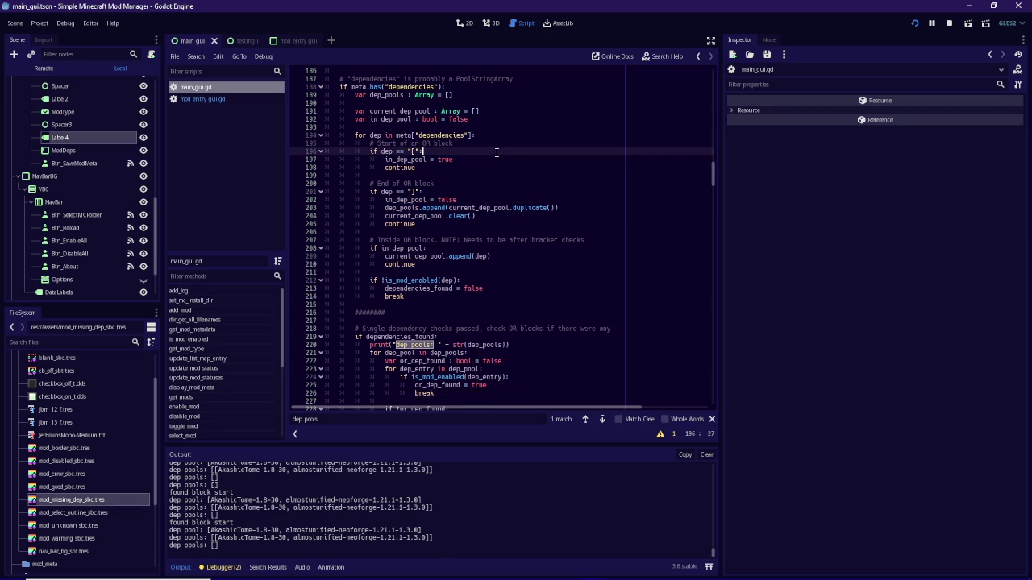
key(ctrl+s)
Remove the dep_pools debug print and relaunch the Mod Manager with F5
drag(517, 345, 525, 338)
key(BackSpace)
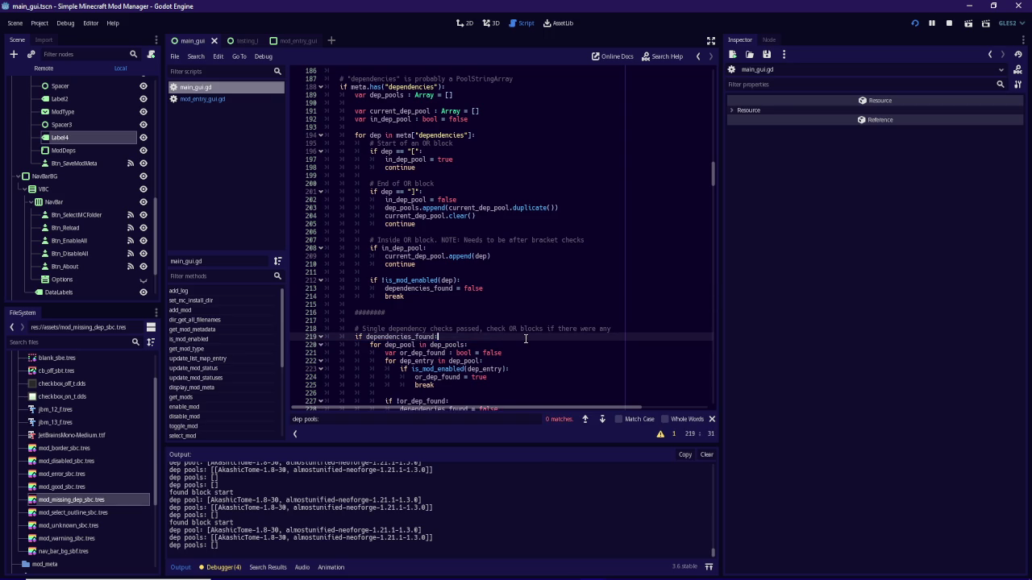
key(F5)
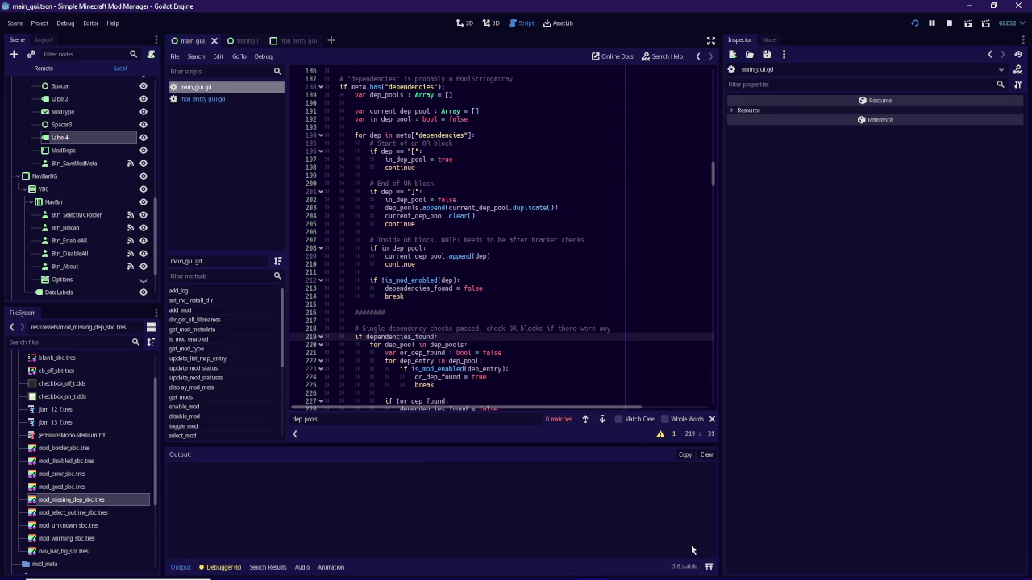
mouse_move(599, 574)
click(651, 520)
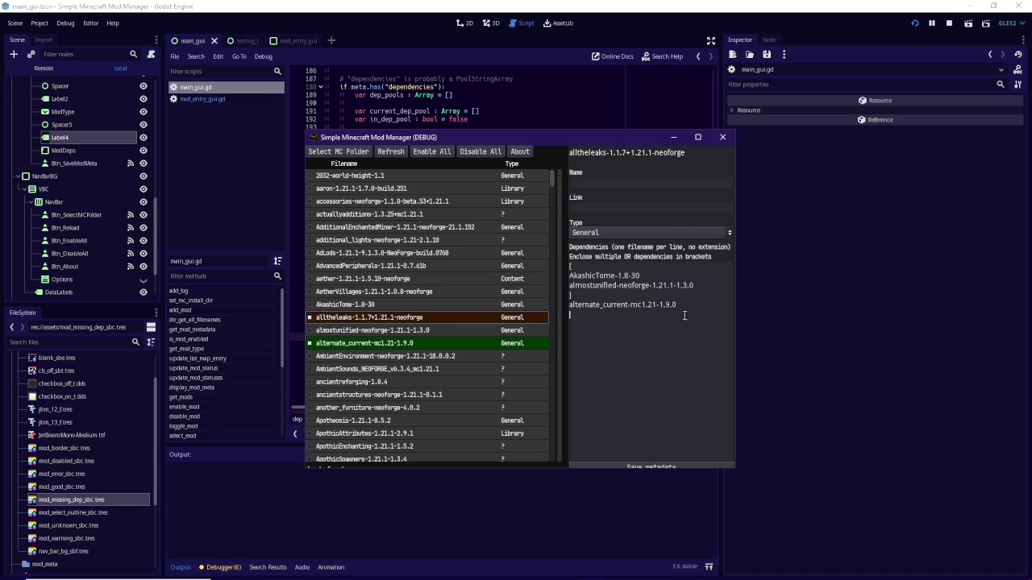
Clear every alltheleaks dependency line, save its metadata, and drag the Mod Manager window aside
click(709, 329)
key(ctrl+a)
key(BackSpace)
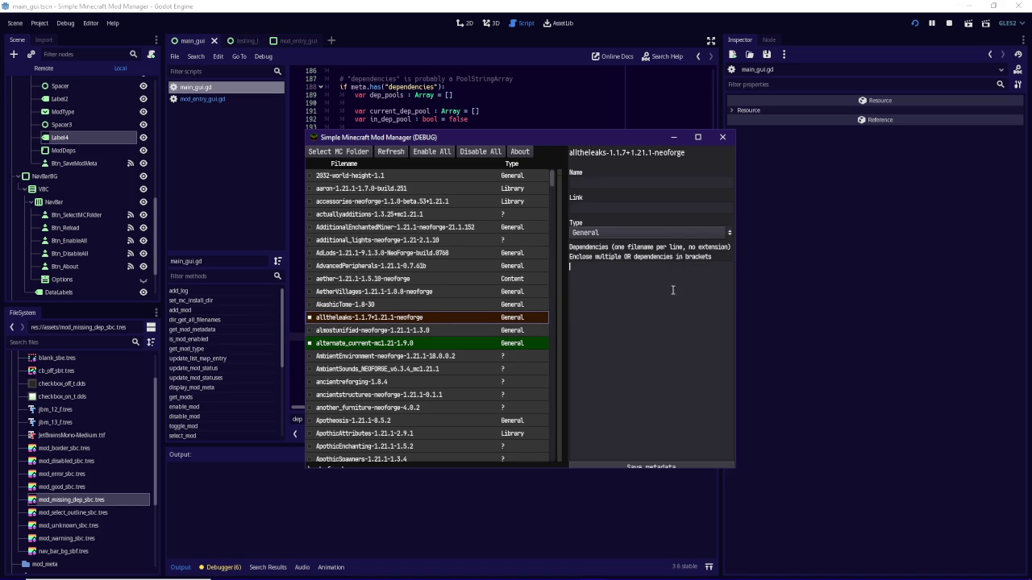
mouse_move(668, 470)
mouse_down()
mouse_move(668, 503)
mouse_move(684, 427)
mouse_move(682, 490)
mouse_move(682, 467)
mouse_move(681, 477)
mouse_move(649, 462)
mouse_up()
click(666, 494)
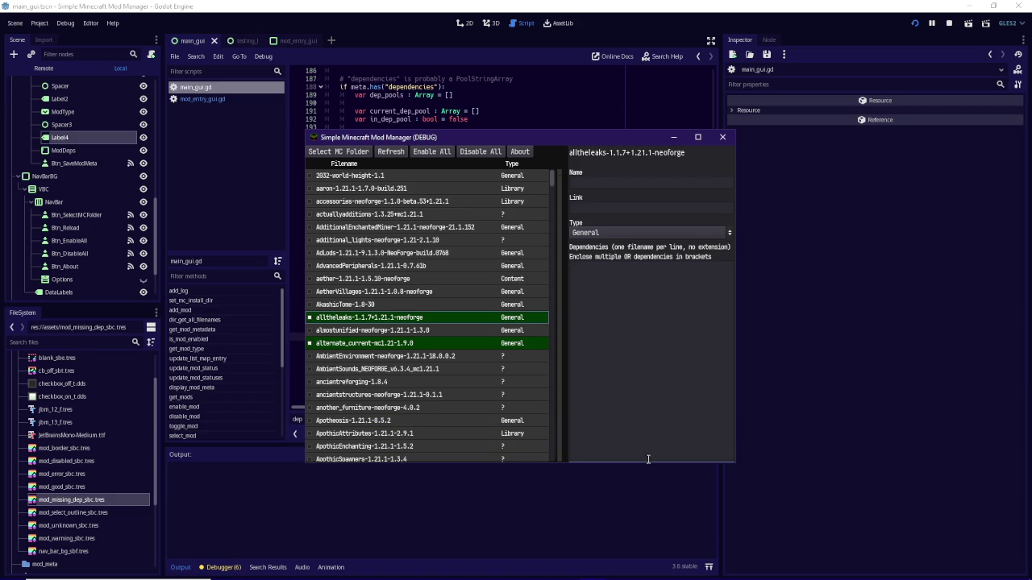
drag(591, 144, 0, 129)
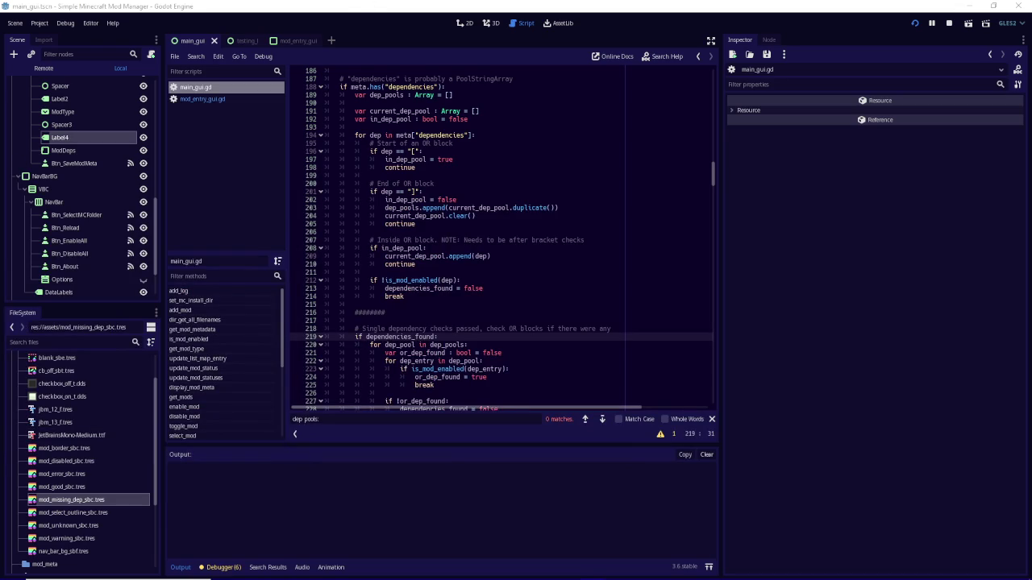
Show the GUI scene in 2D and select ModDeps, Btn_SaveModMeta, VBC_ModInfo and ModDataPanel
click(266, 5)
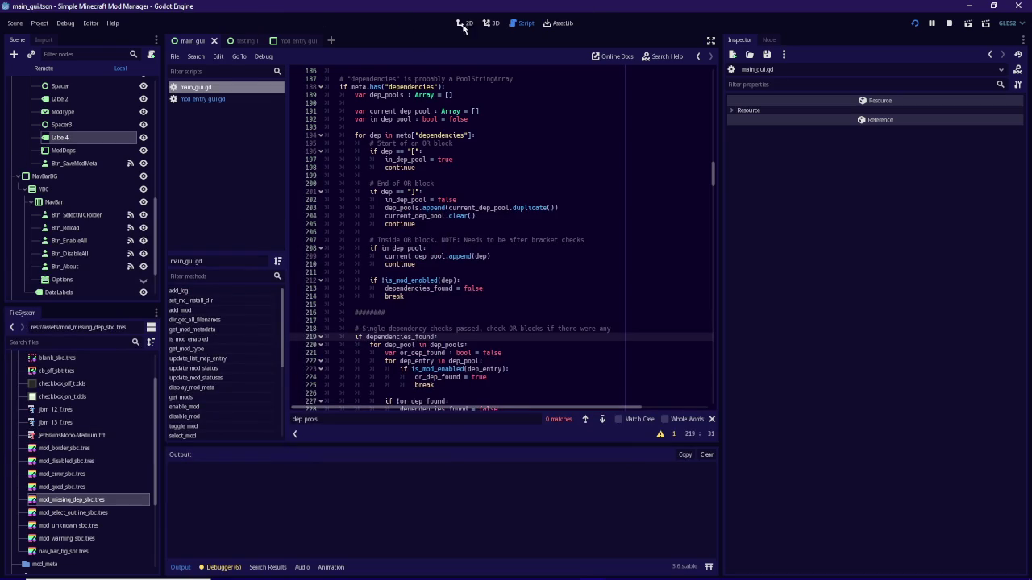
click(463, 24)
scroll(543, 227, down, 5)
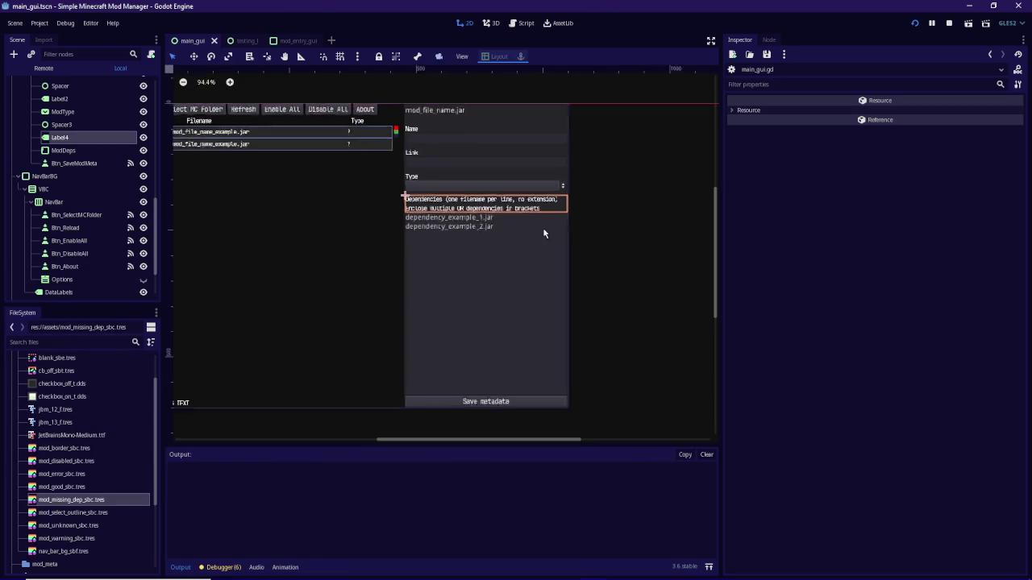
click(508, 329)
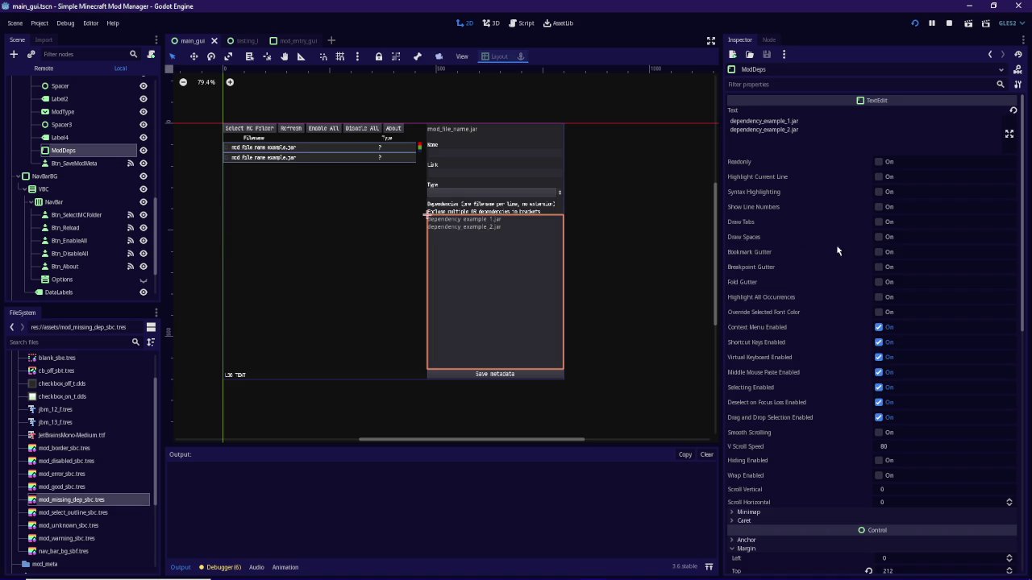
scroll(818, 298, down, 3)
scroll(818, 391, down, 2)
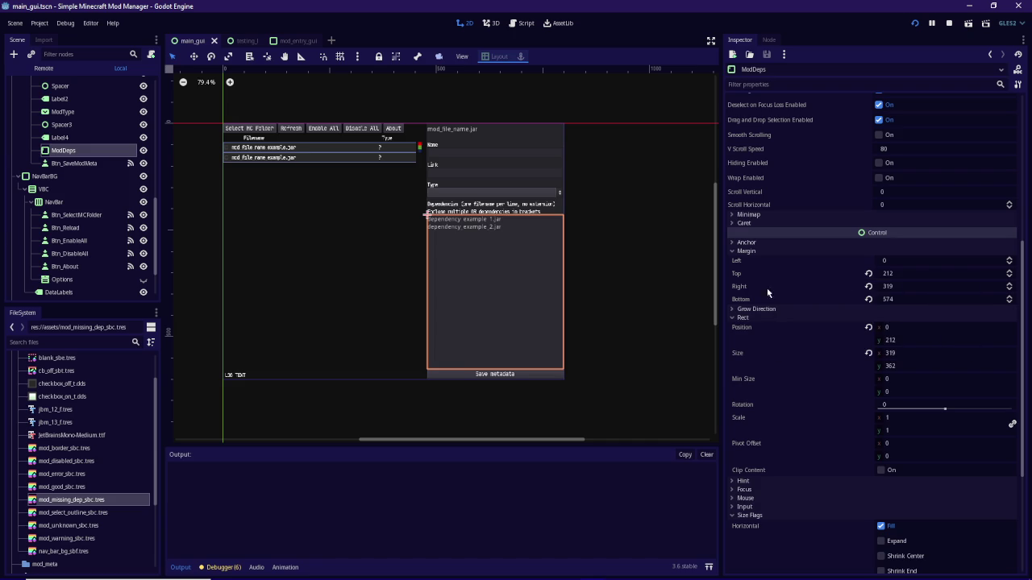
click(511, 375)
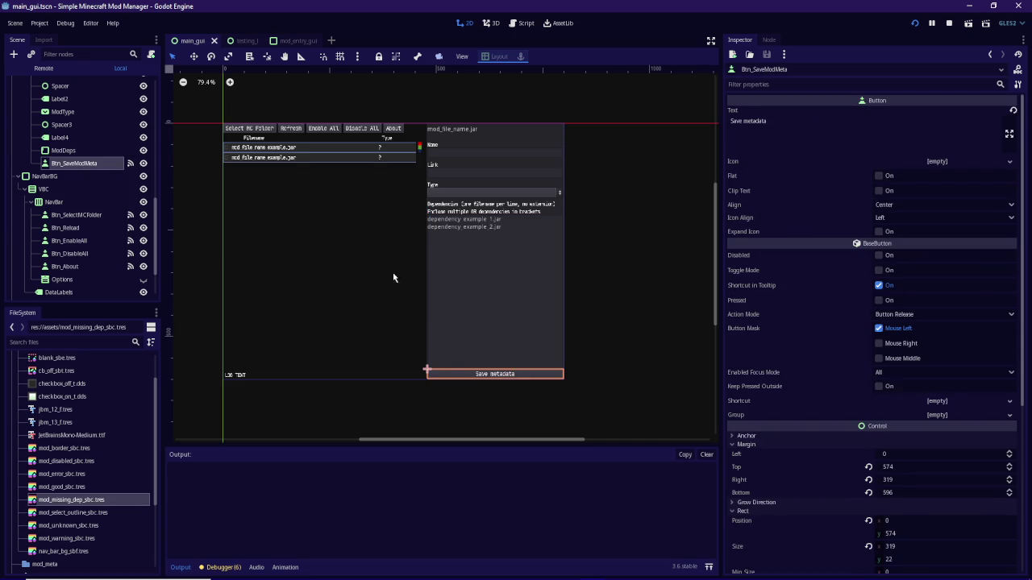
scroll(80, 169, up, 4)
click(60, 93)
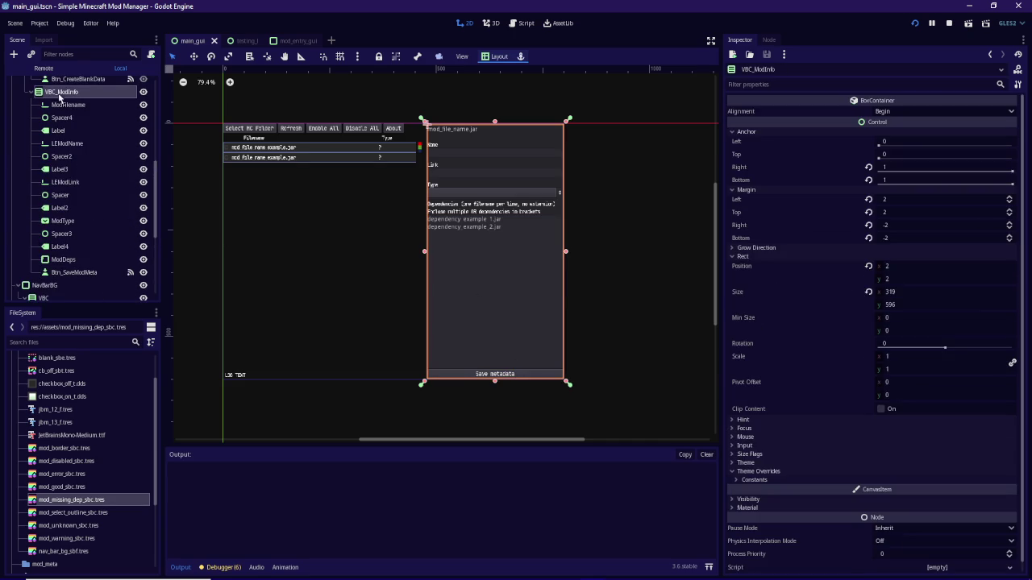
scroll(100, 185, up, 3)
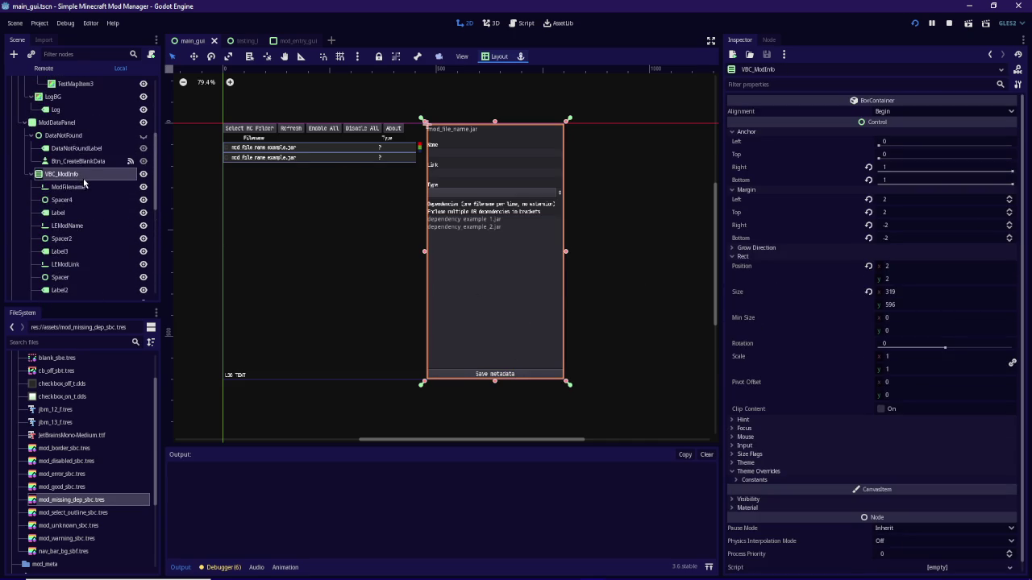
click(60, 124)
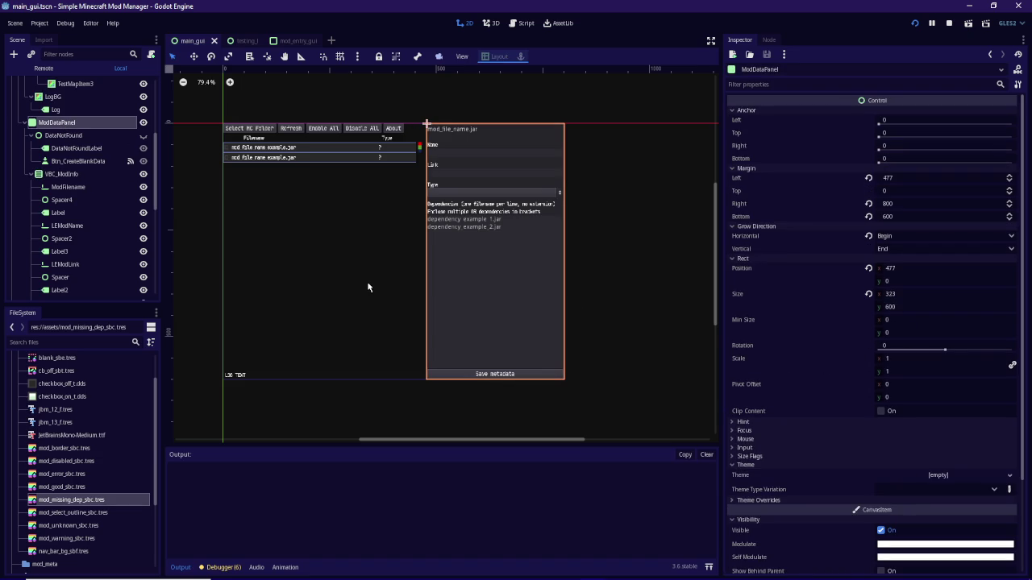
Bring the running Mod Manager window forward and make it taller
mouse_move(488, 574)
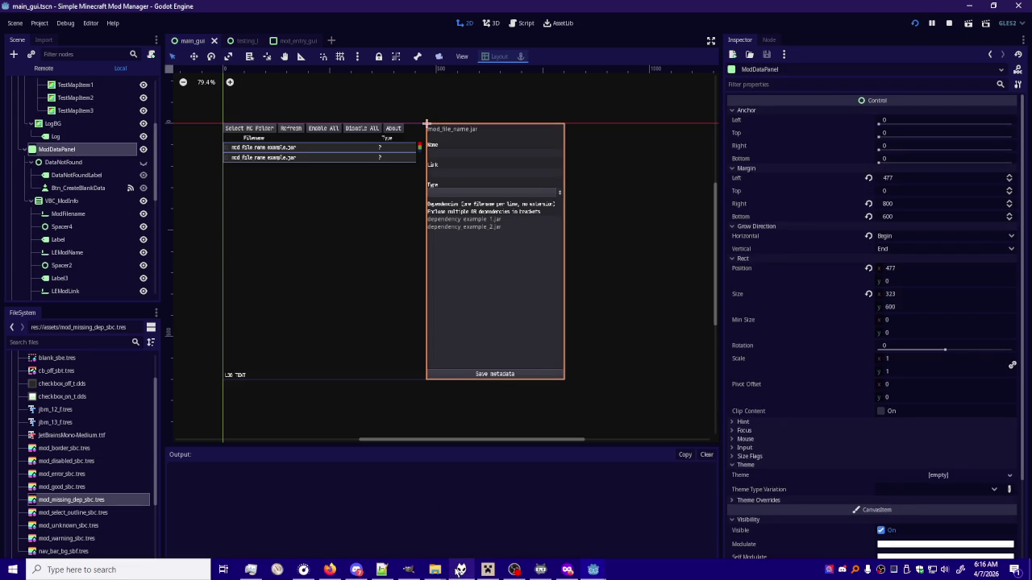
scroll(122, 202, up, 3)
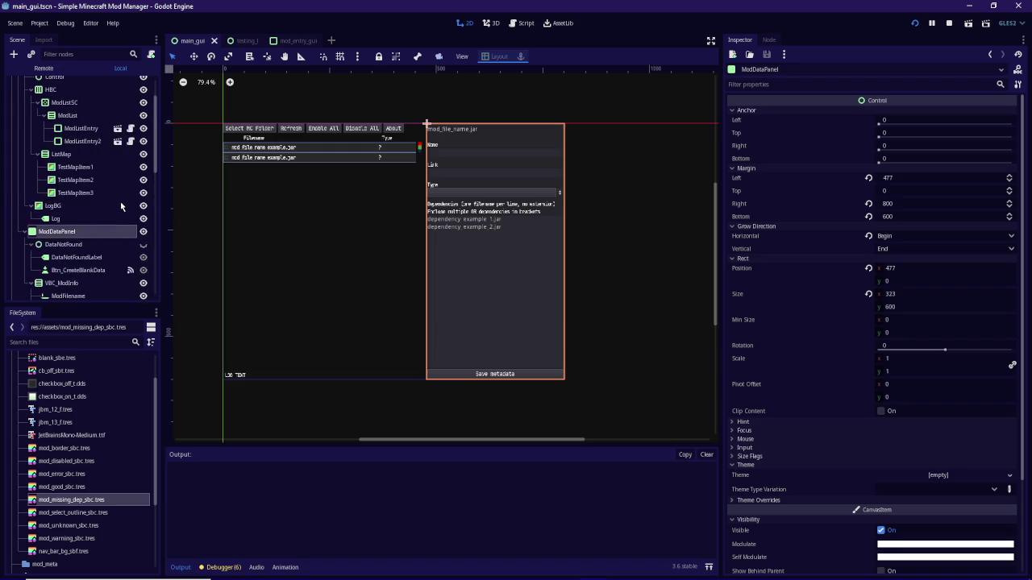
scroll(121, 205, up, 3)
scroll(120, 210, down, 2)
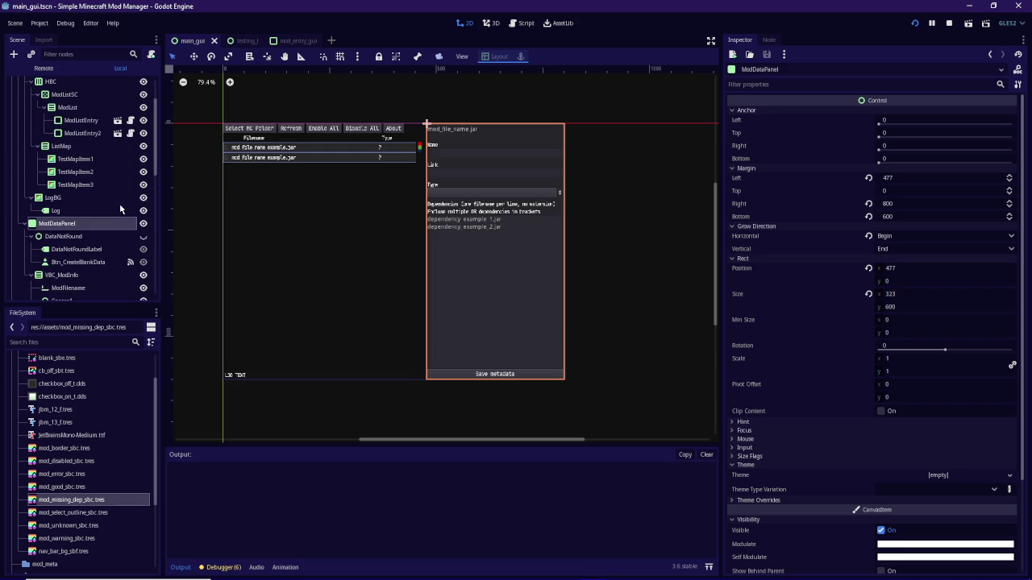
scroll(120, 210, up, 2)
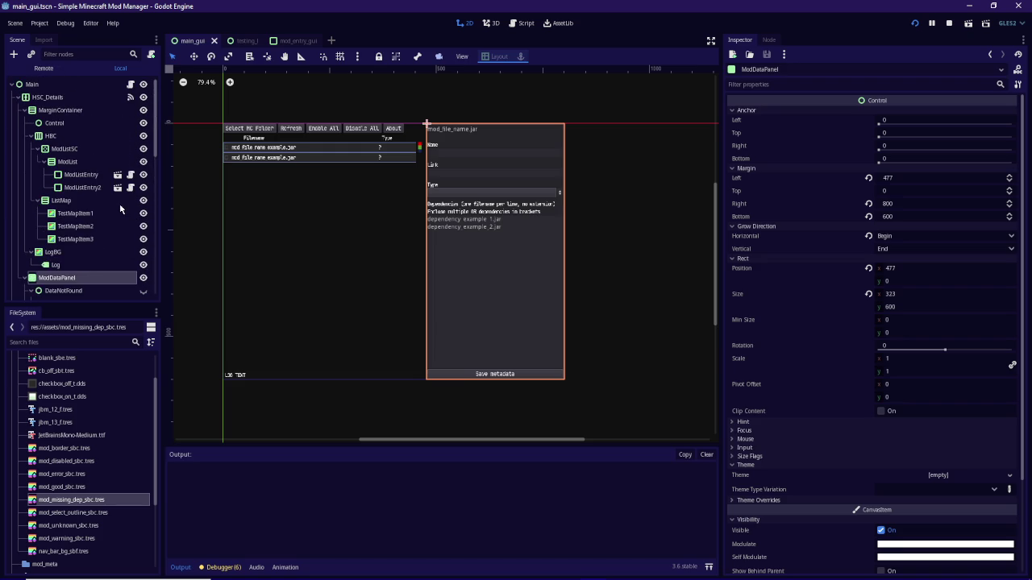
scroll(120, 210, down, 10)
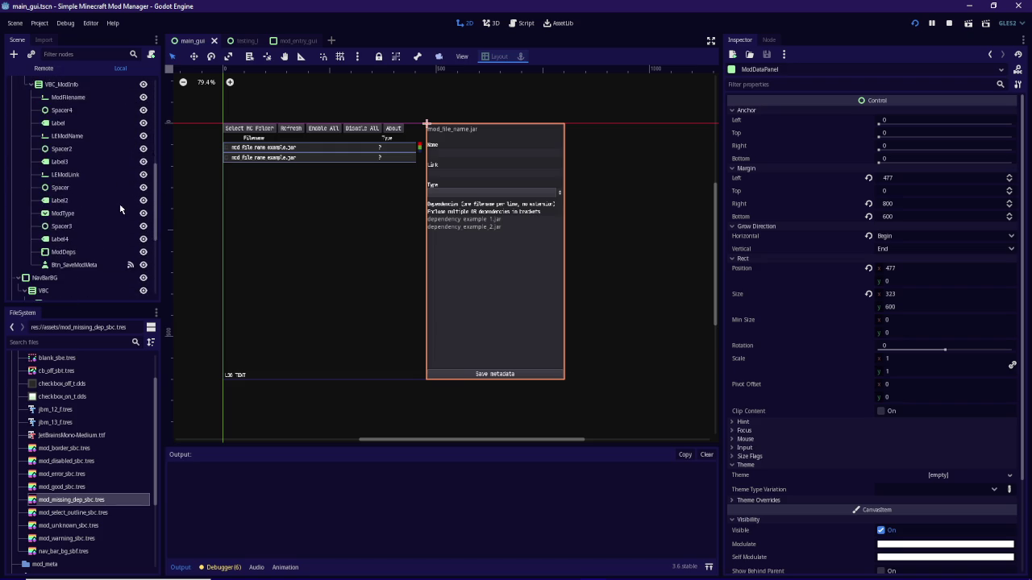
scroll(120, 210, down, 4)
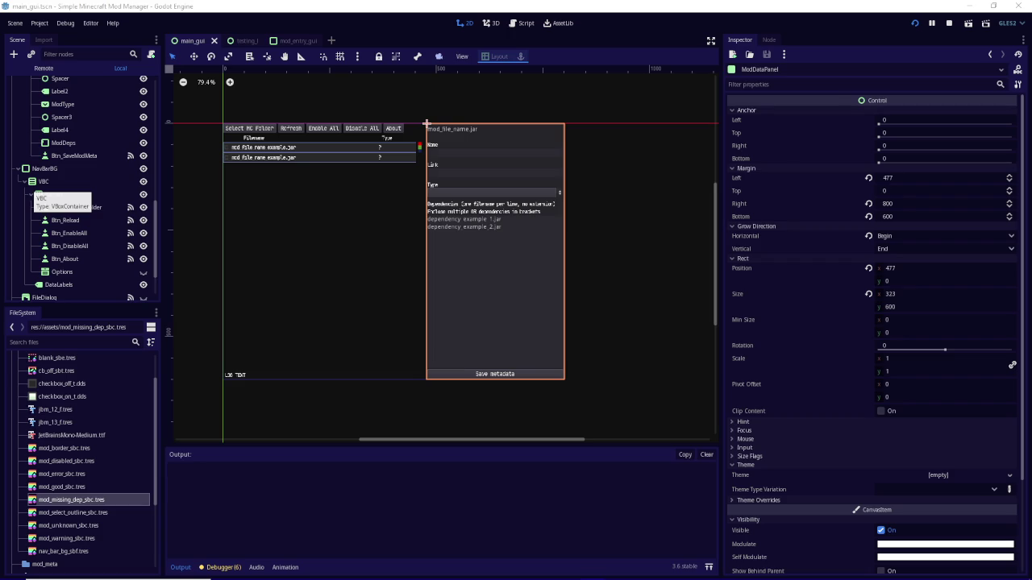
key(alt+Tab)
mouse_move(556, 411)
mouse_down()
mouse_move(556, 542)
mouse_move(566, 387)
mouse_up()
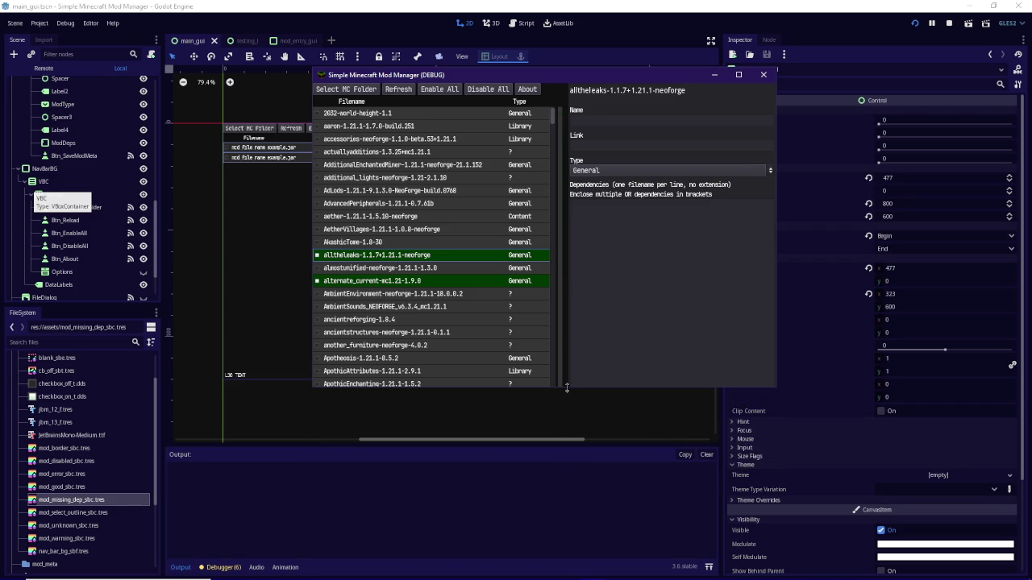
Select HSC_Details and expand its Rect section to show its 800×600 position and size
scroll(50, 193, up, 10)
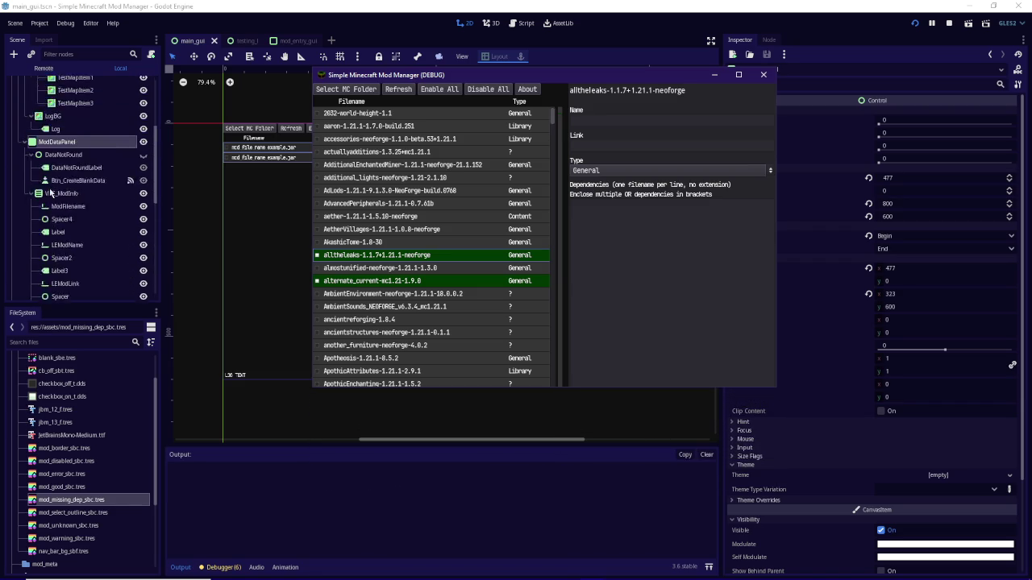
click(41, 97)
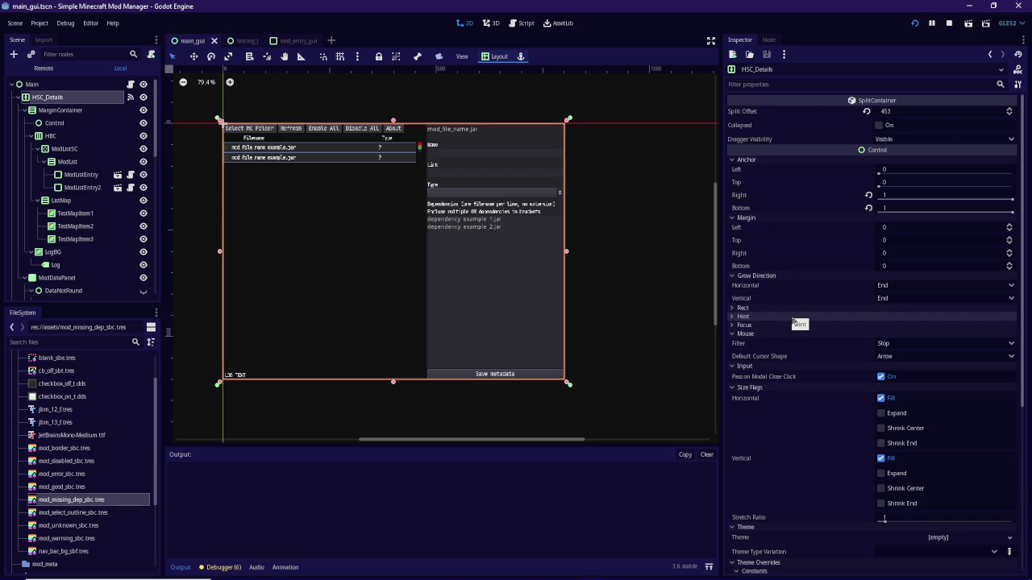
scroll(802, 338, down, 3)
scroll(806, 337, up, 3)
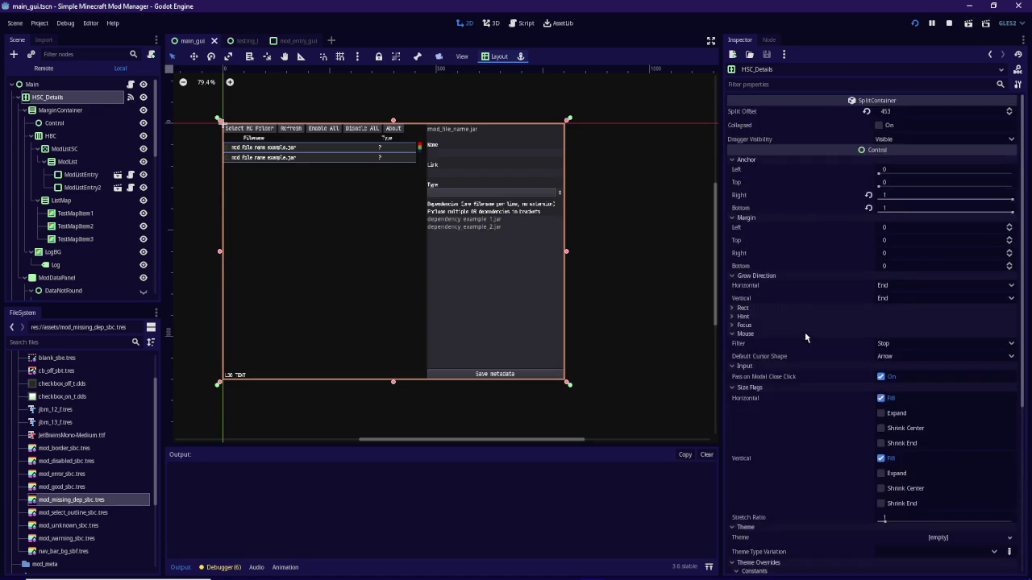
scroll(805, 338, down, 5)
scroll(800, 384, up, 3)
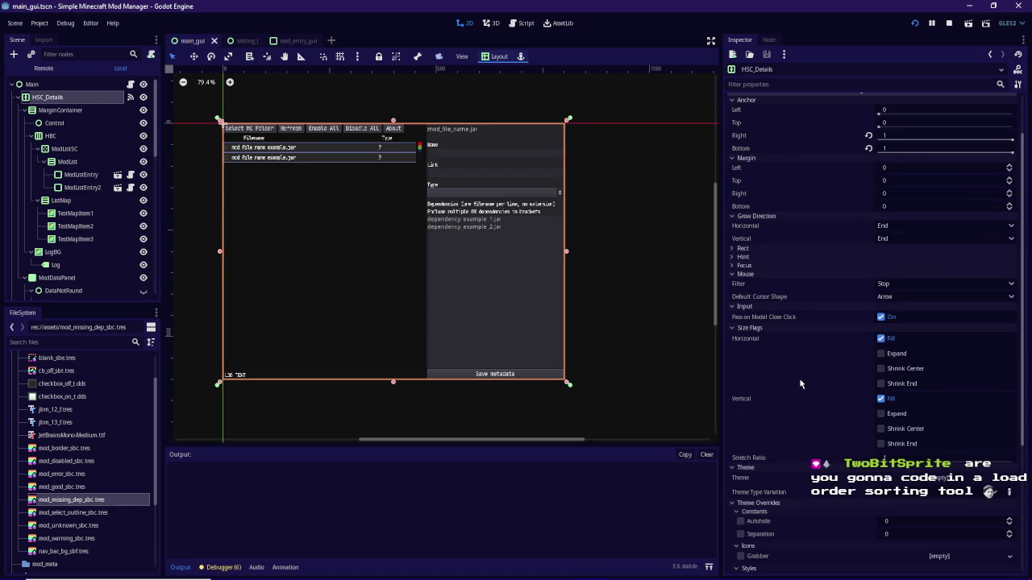
scroll(800, 384, up, 2)
click(744, 310)
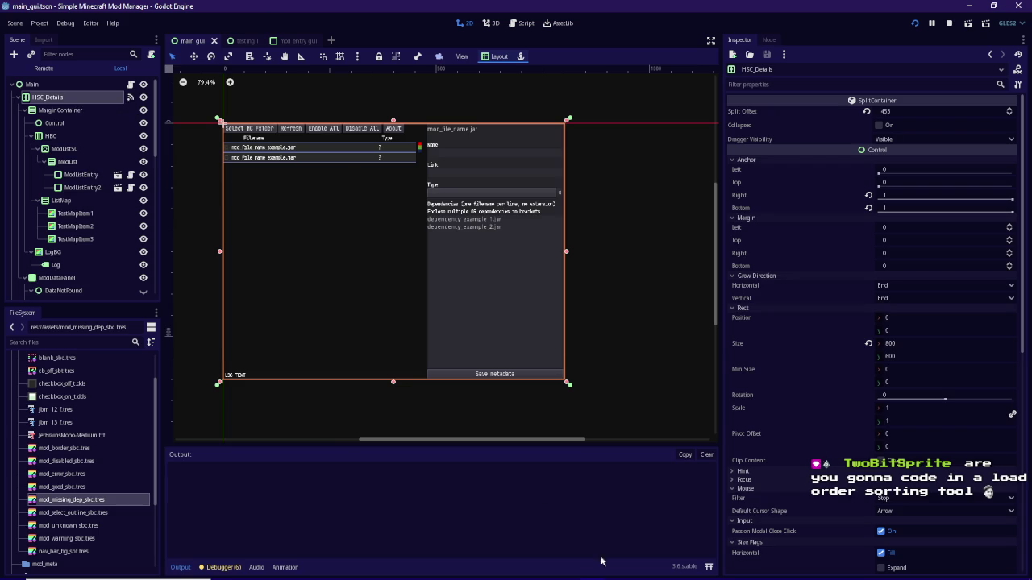
mouse_move(601, 574)
click(646, 528)
mouse_move(479, 74)
mouse_down()
mouse_move(576, 103)
mouse_move(680, 175)
mouse_move(343, 226)
mouse_up()
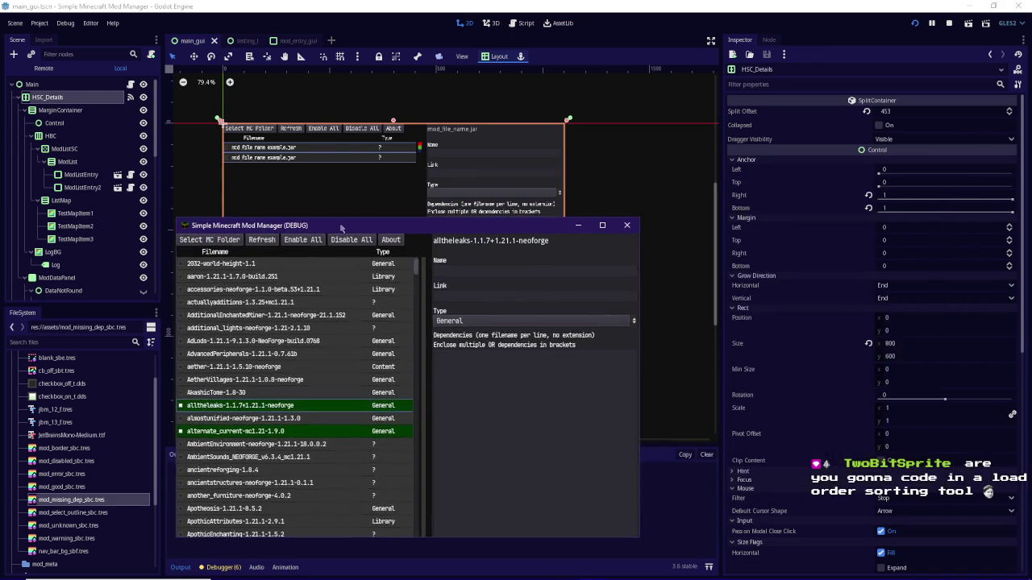
drag(476, 538, 485, 565)
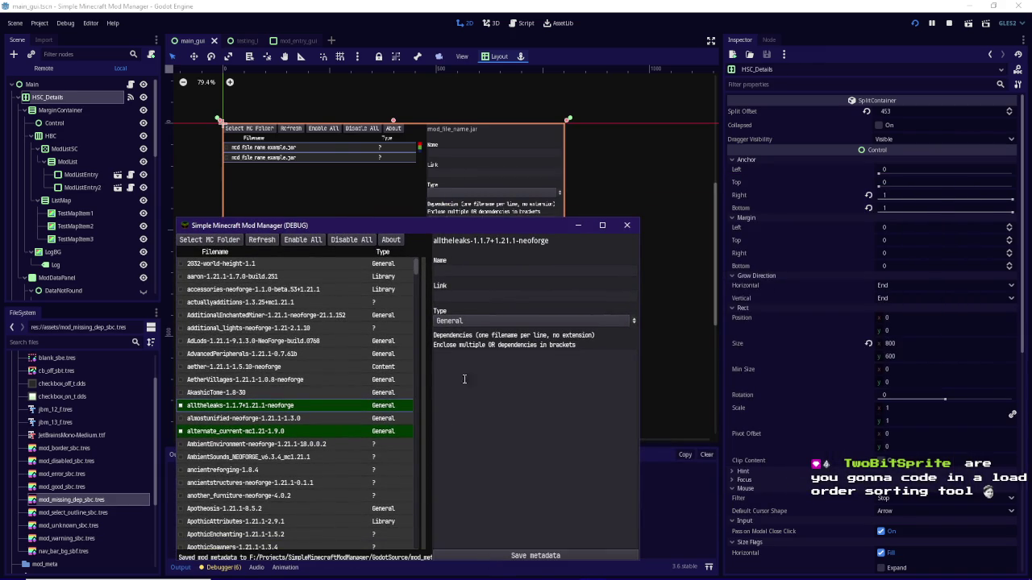
click(524, 479)
drag(433, 571, 433, 576)
drag(431, 538, 421, 291)
drag(419, 232, 419, 97)
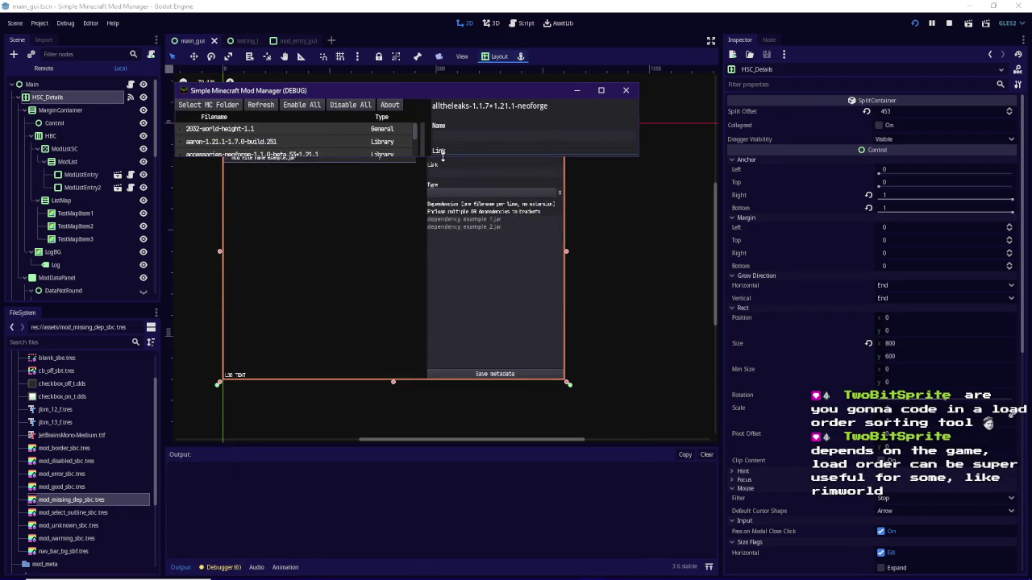
mouse_move(442, 156)
mouse_down()
mouse_move(460, 465)
mouse_move(464, 389)
mouse_up()
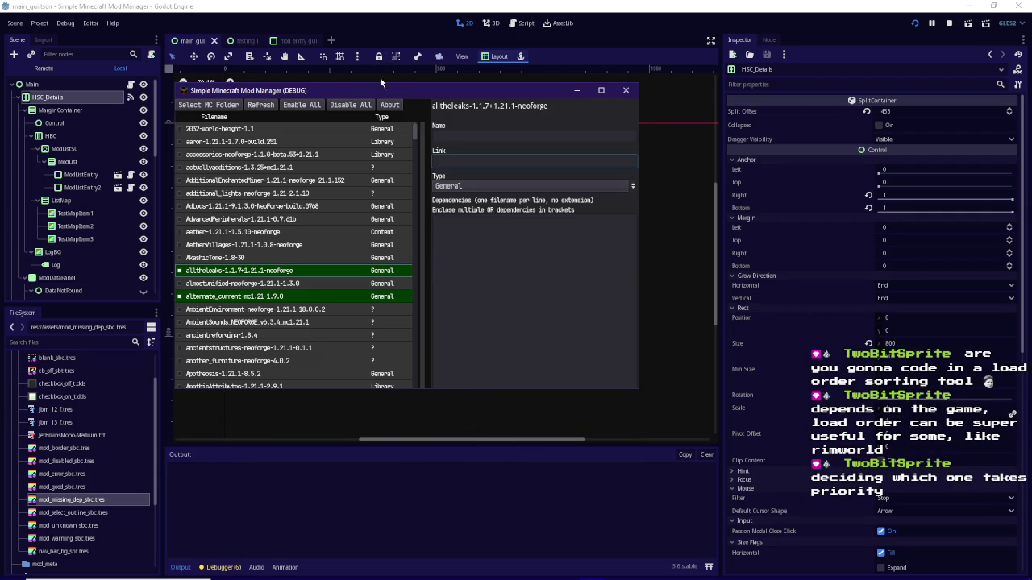
mouse_move(387, 94)
mouse_down()
mouse_move(483, 112)
mouse_move(0, 105)
mouse_up()
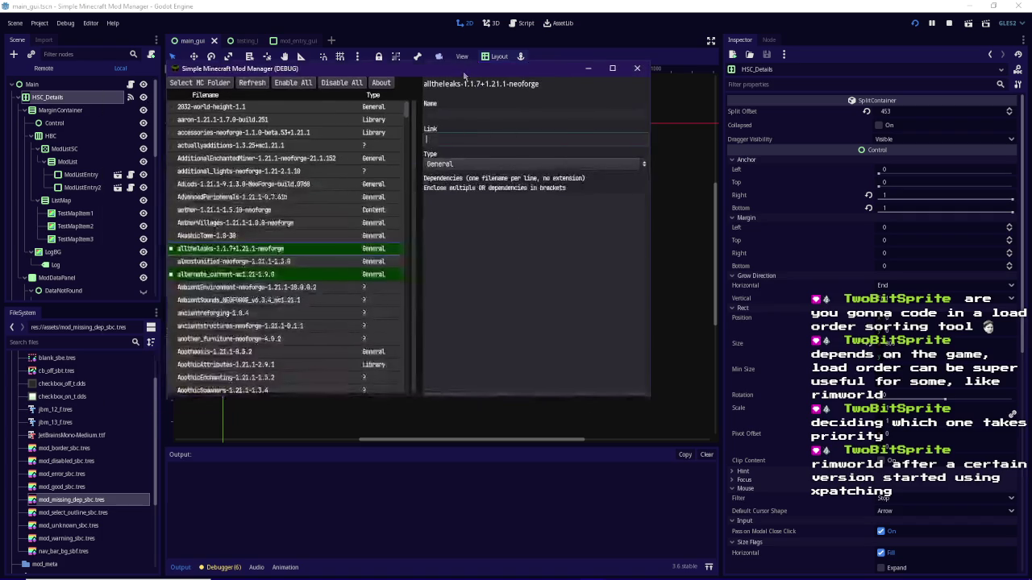
mouse_move(554, 381)
mouse_down()
mouse_move(553, 425)
mouse_move(537, 355)
mouse_move(540, 431)
mouse_up()
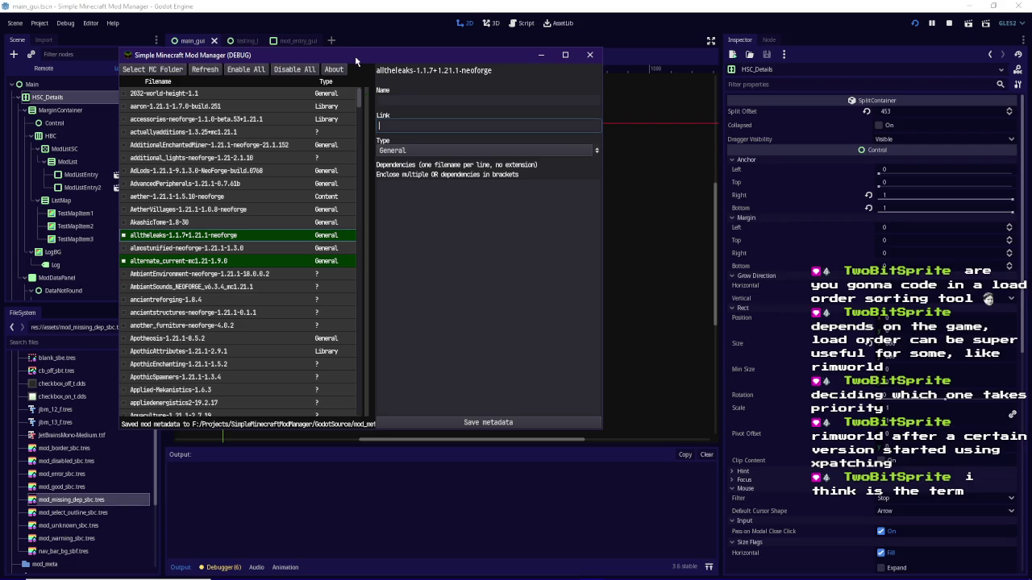
mouse_move(360, 98)
mouse_down()
mouse_move(358, 135)
mouse_move(355, 57)
mouse_move(444, 119)
mouse_move(381, 150)
mouse_move(463, 123)
mouse_up()
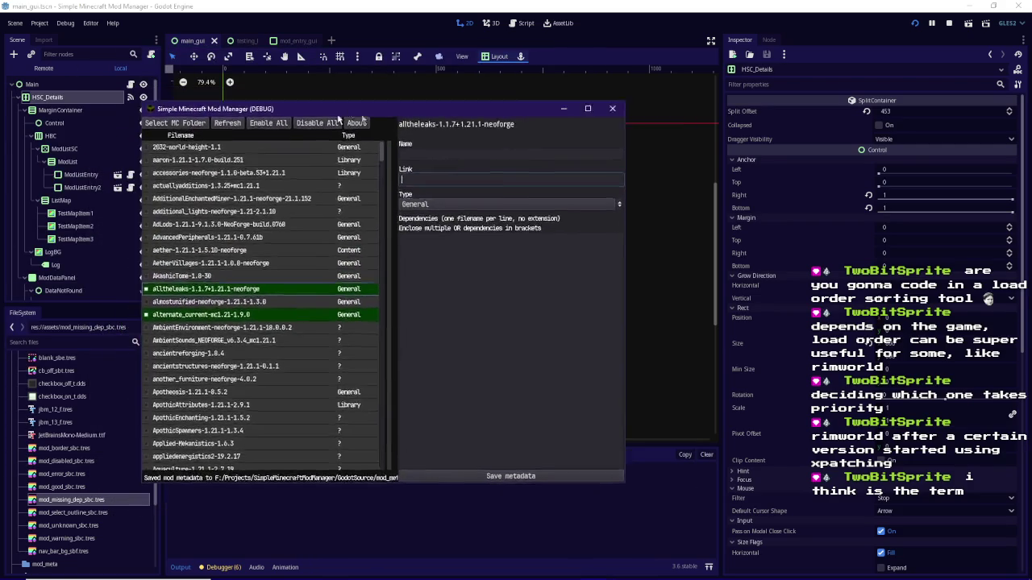
key(F8)
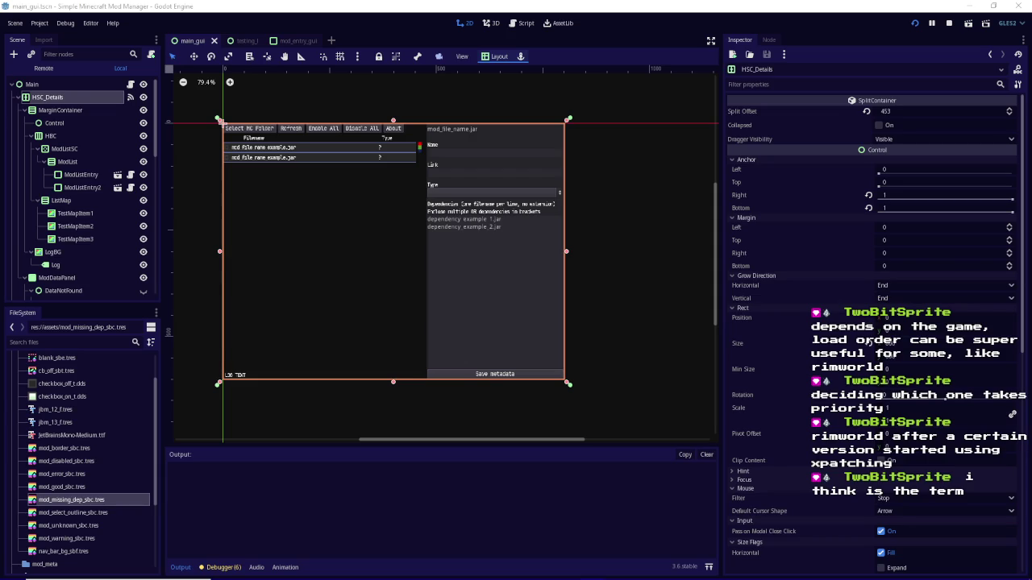
Stretch the Mod Manager window taller, shorten it, lengthen it slightly, then select VBC_ModInfo
mouse_move(508, 369)
mouse_down()
mouse_move(508, 327)
mouse_move(510, 442)
mouse_up()
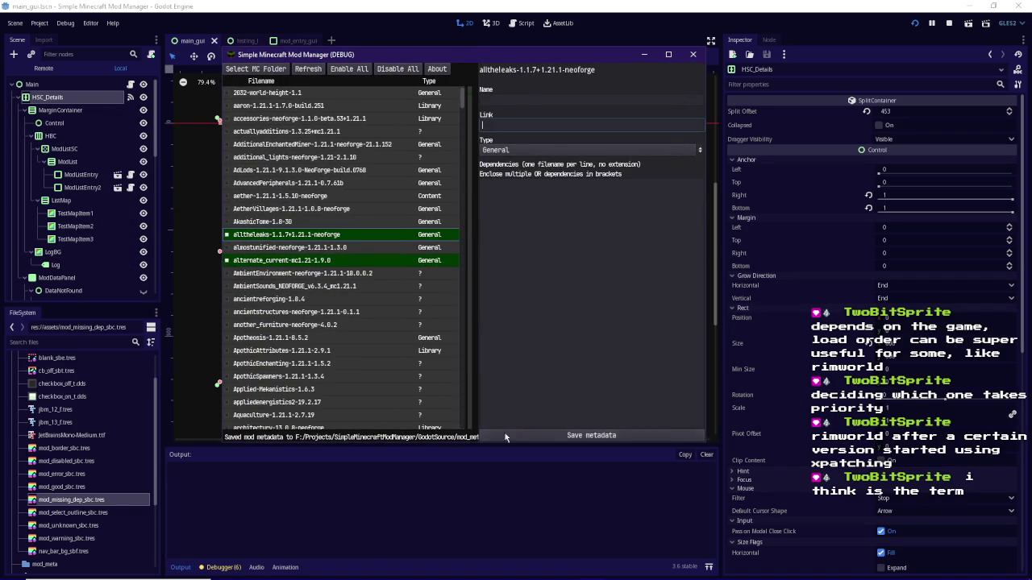
drag(498, 446, 503, 540)
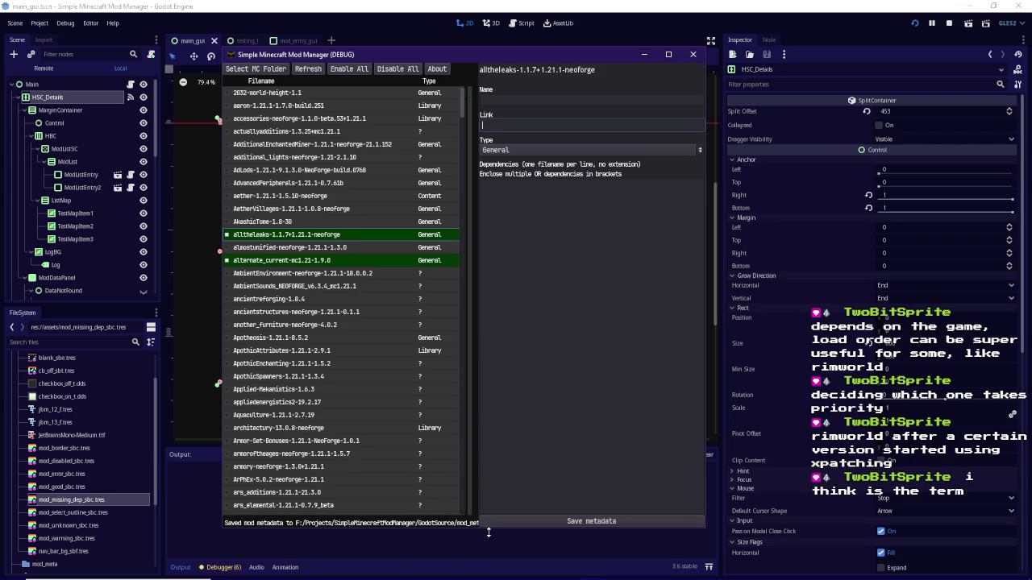
mouse_move(487, 522)
mouse_down()
mouse_move(482, 407)
mouse_move(491, 345)
mouse_up()
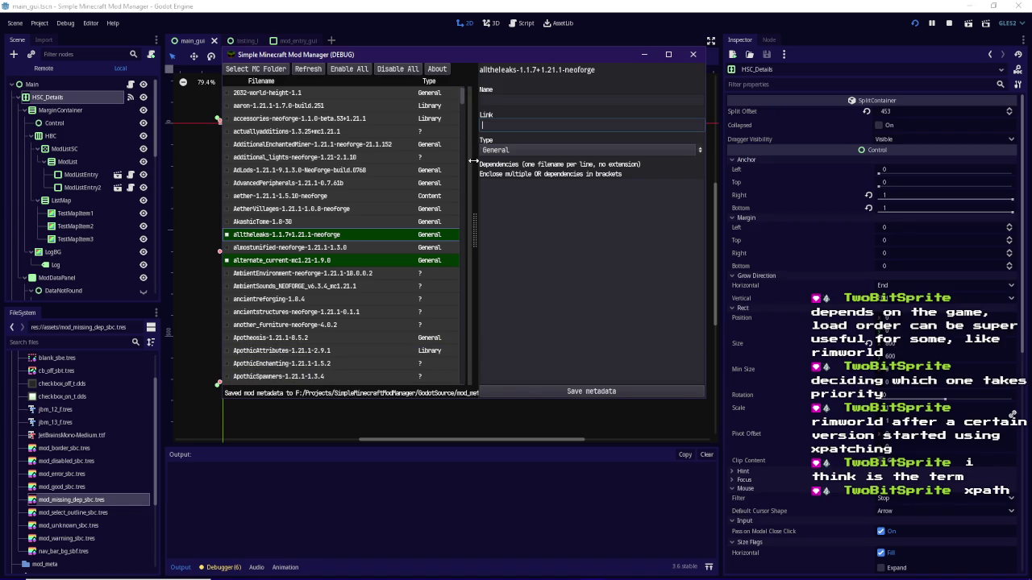
mouse_move(476, 400)
mouse_down()
mouse_move(482, 451)
mouse_move(482, 441)
mouse_up()
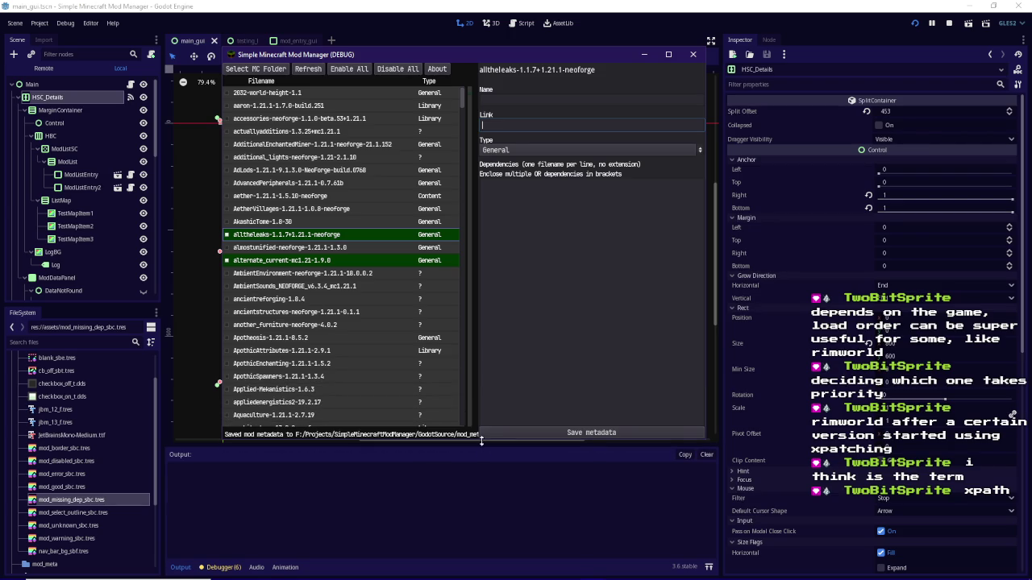
scroll(81, 138, down, 5)
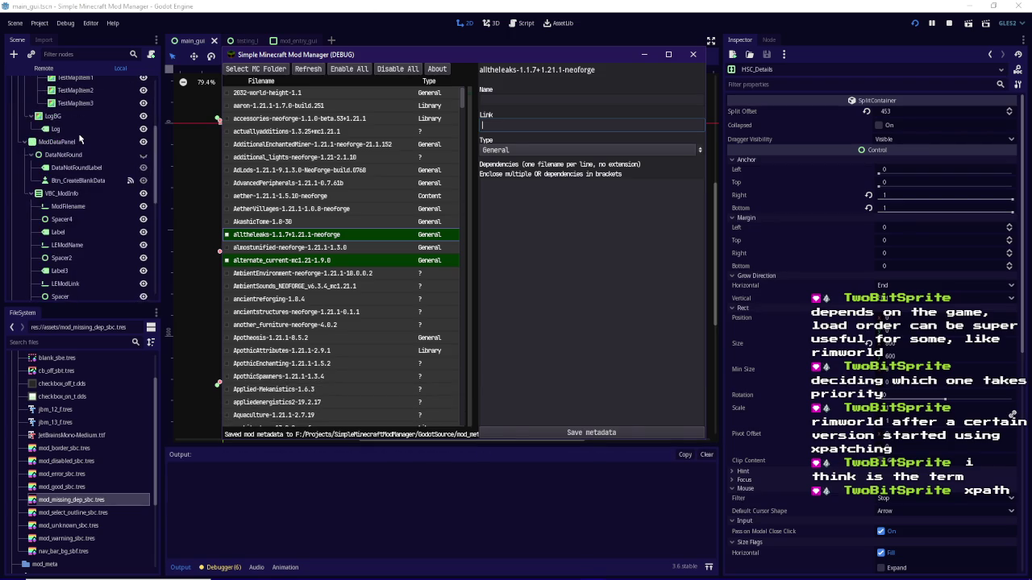
scroll(81, 139, down, 1)
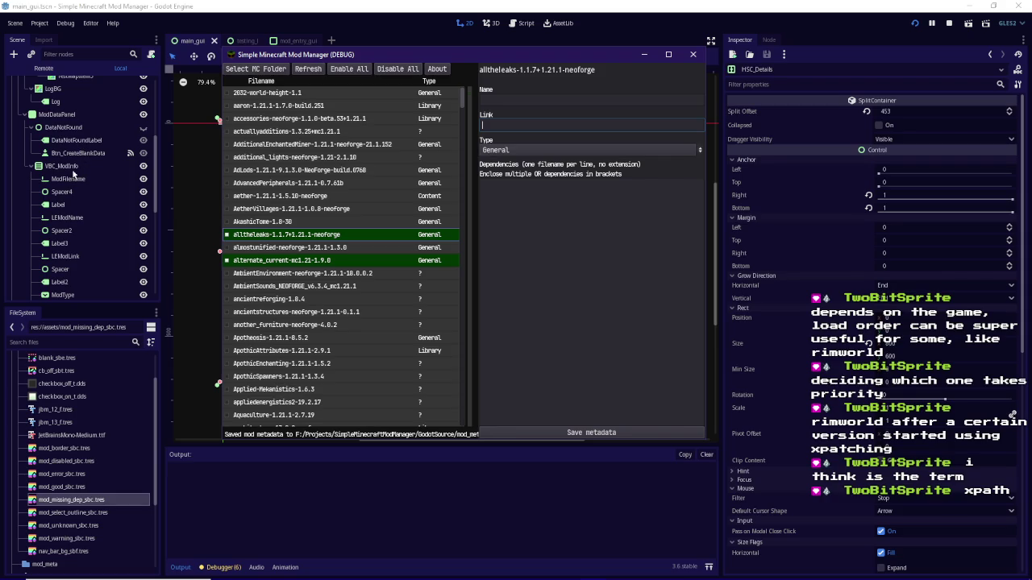
click(73, 172)
Inspect VBC_ModInfo, TestMapItem2 and ListMap, then open Main's main_gui.gd script
click(63, 166)
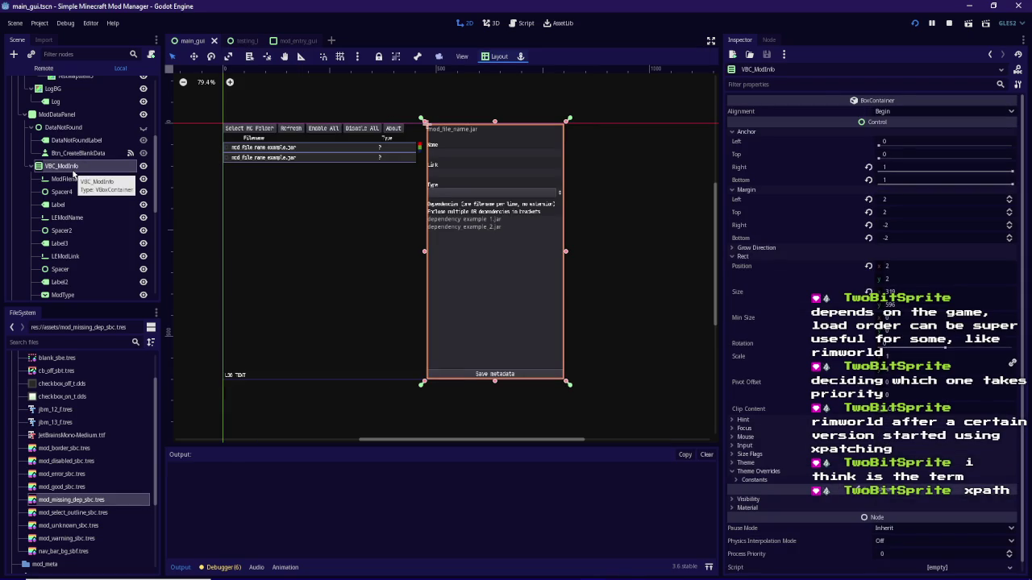
click(421, 148)
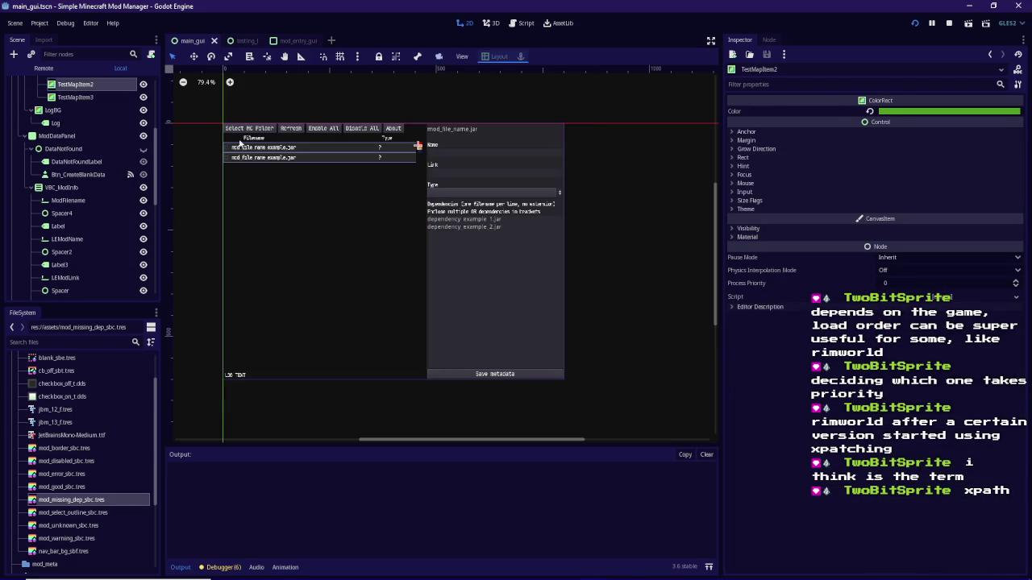
click(64, 167)
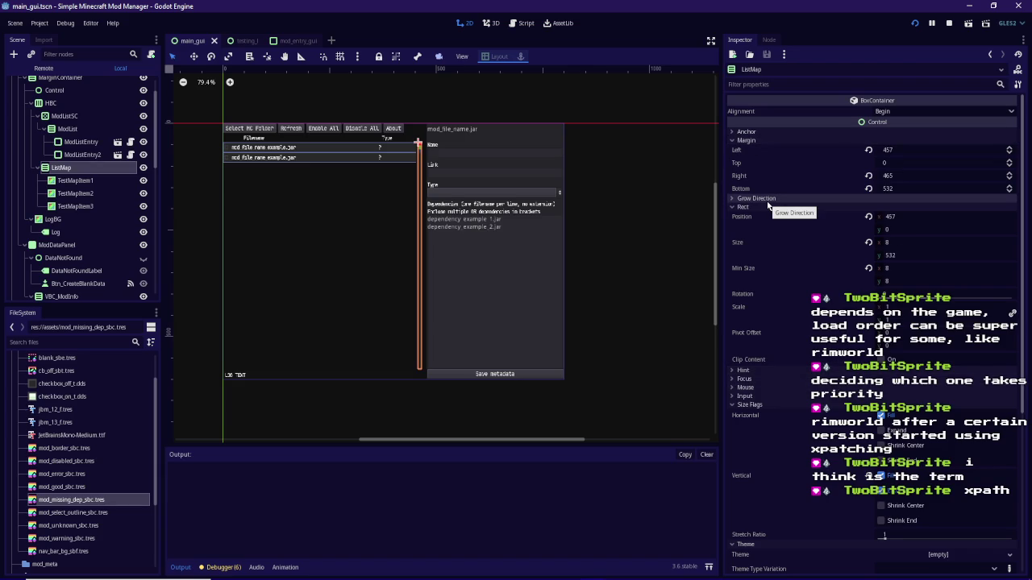
scroll(782, 242, down, 2)
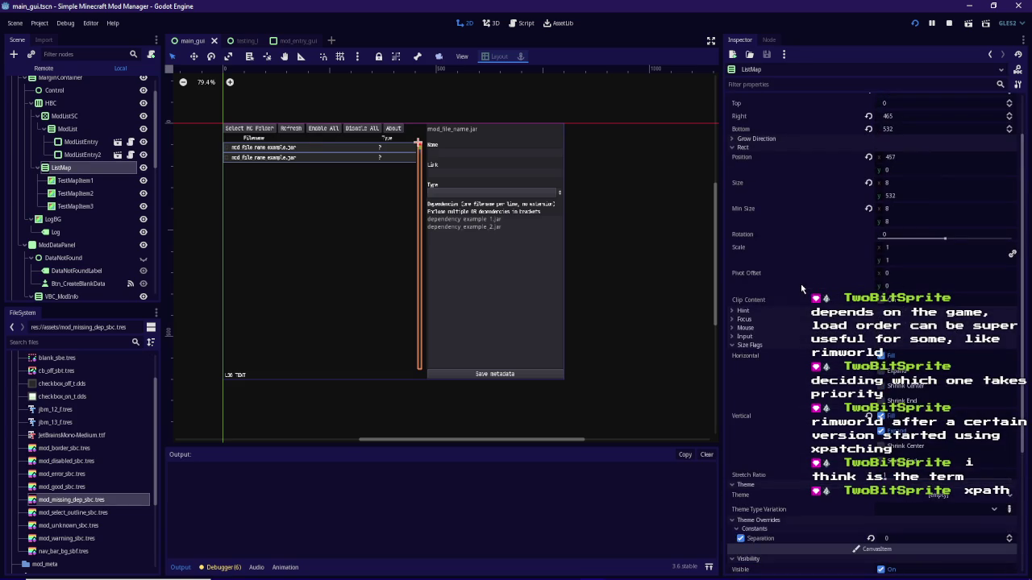
scroll(135, 203, up, 2)
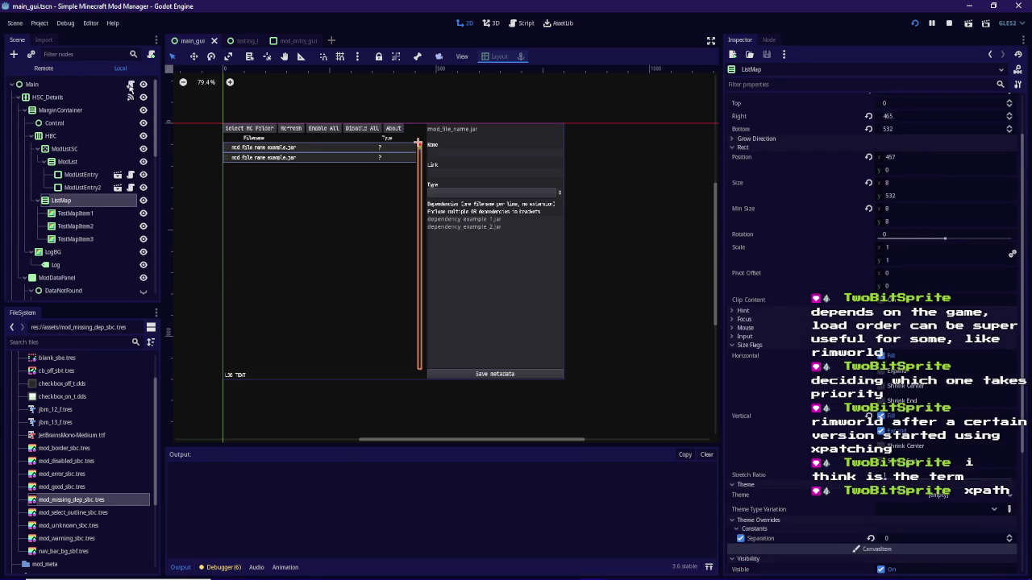
click(131, 85)
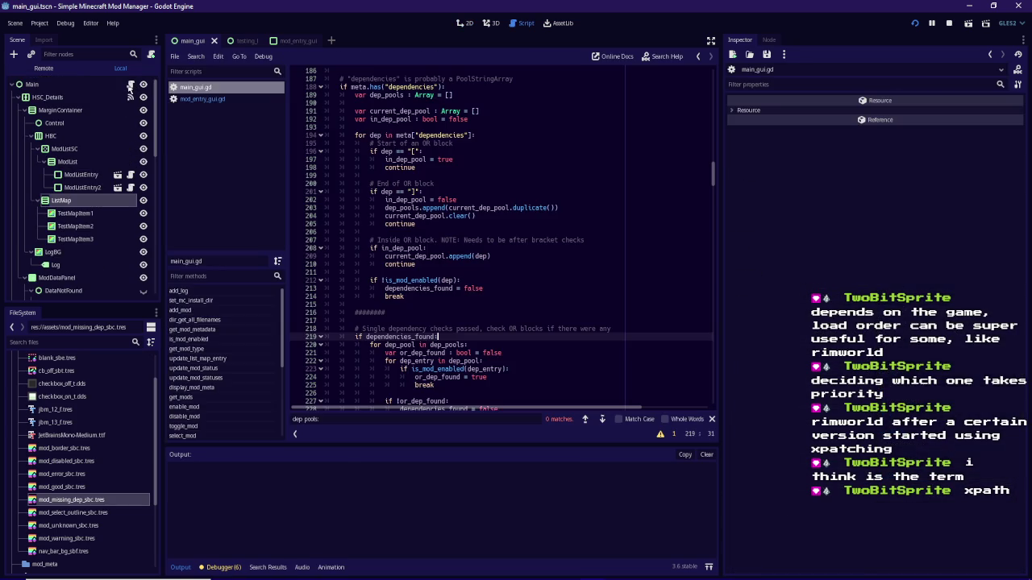
Search the script for 'expand' and comment out the Vector2 minimum-size line 78
scroll(411, 231, up, 4)
click(411, 231)
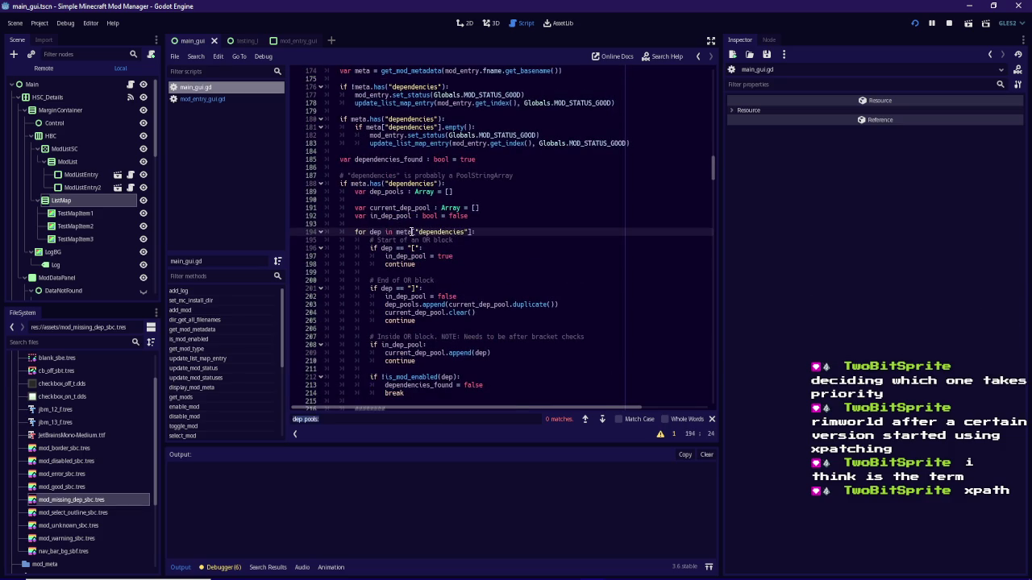
key(ctrl+f)
text(expand)
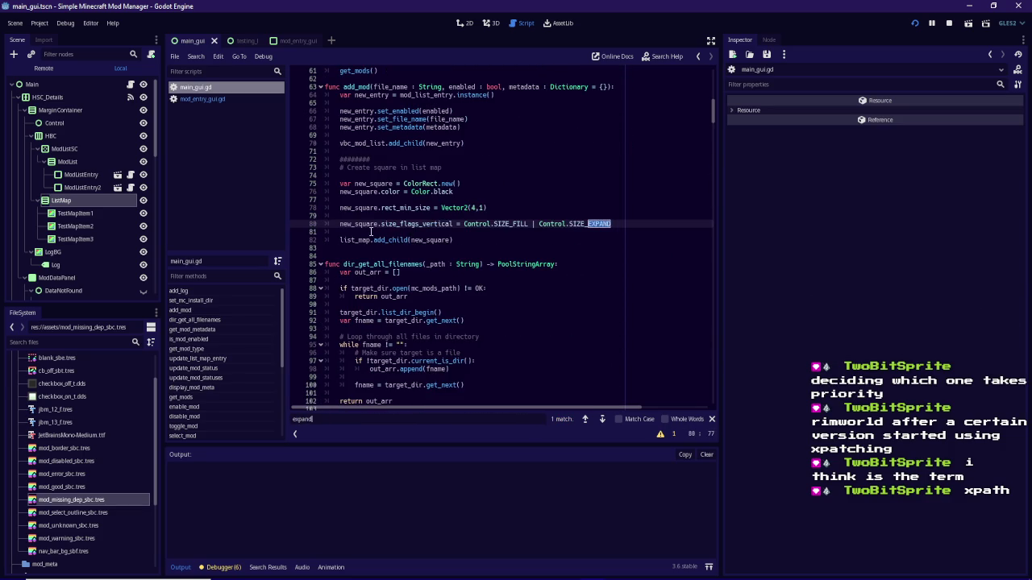
click(340, 229)
click(344, 208)
key(ctrl+k)
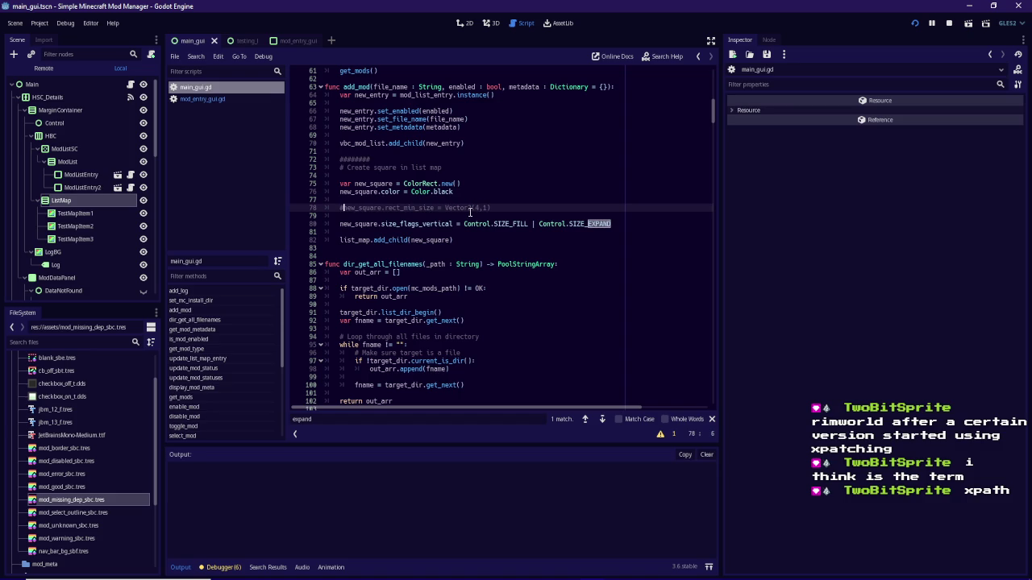
Add an active new_square.rect_min_size.x = 4 line and run the project to test it
click(439, 208)
key(ctrl+d)
key(ctrl+s)
text(.x)
key(End)
key(BackSpace)
key(BackSpace)
key(BackSpace)
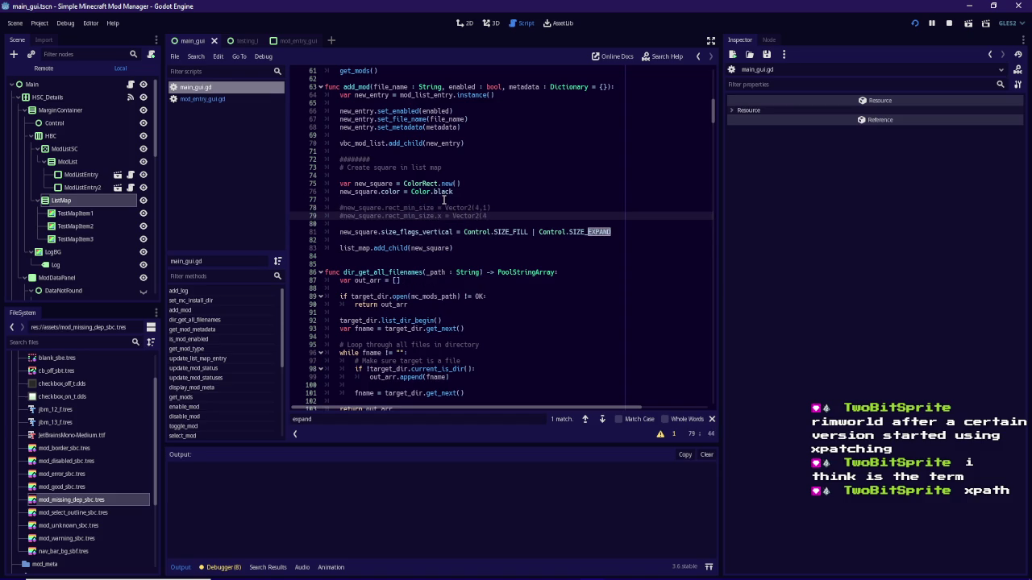
key(Home)
key(Delete)
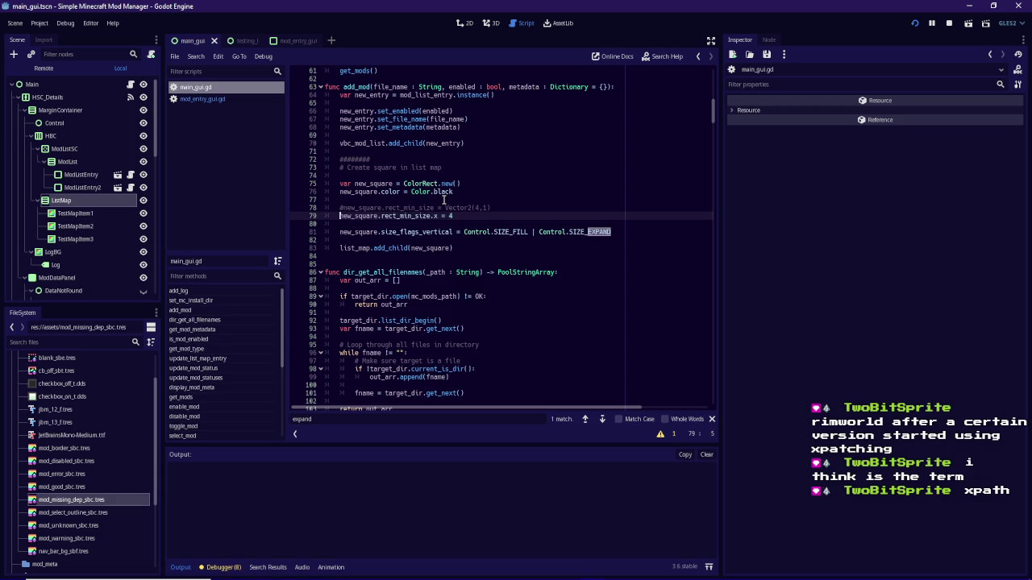
click(914, 24)
drag(565, 139, 585, 51)
View AdditionalEnchantedMiner's metadata in the running manager, resize the window, then close it
click(386, 136)
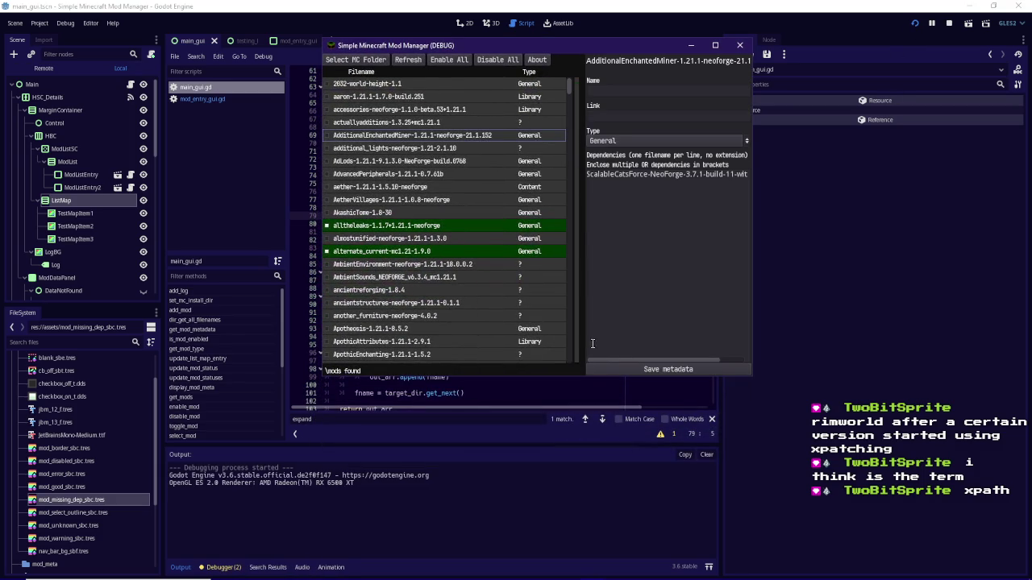
mouse_move(582, 375)
mouse_down()
mouse_move(579, 232)
mouse_move(579, 283)
mouse_move(579, 258)
mouse_move(618, 313)
mouse_move(633, 524)
mouse_up()
mouse_move(569, 103)
mouse_down()
mouse_move(568, 129)
mouse_move(568, 90)
mouse_up()
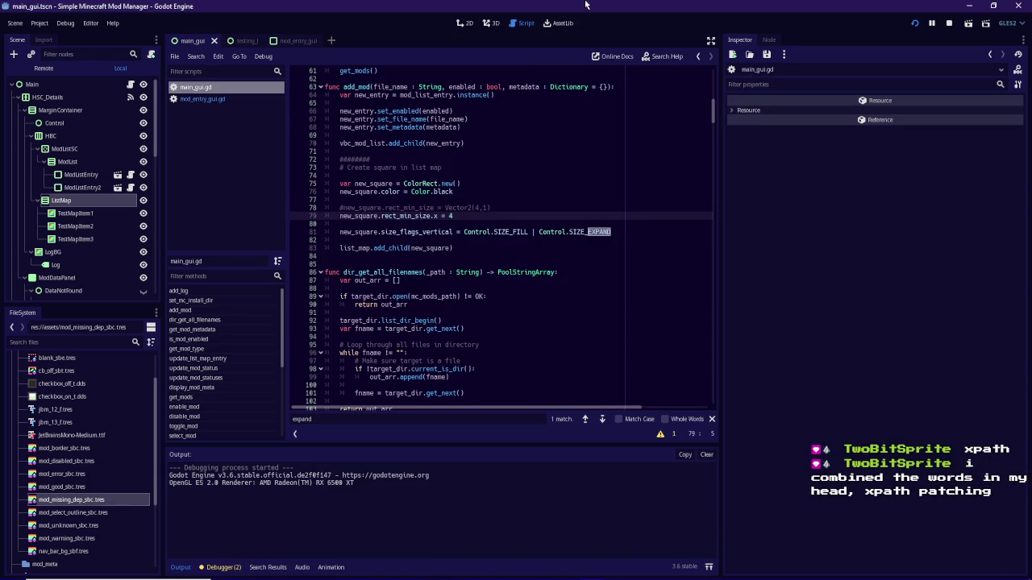
click(739, 45)
Replace the old commented Vector2 line with a '# WARNING! No minimum height…' comment
drag(498, 207, 491, 199)
key(BackSpace)
key(Return)
text(# WARNI)
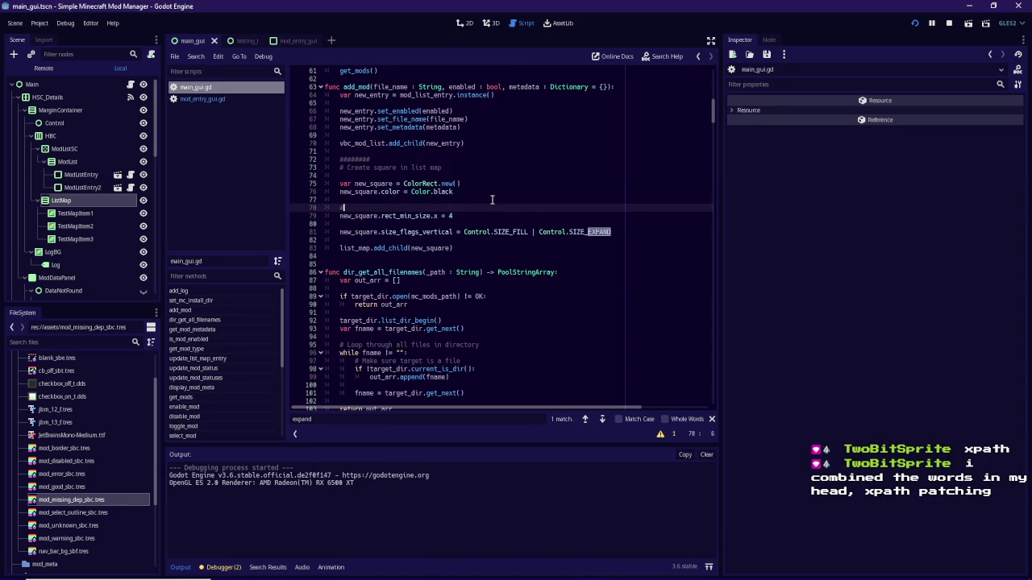
text(NG! )
text(No)
text( minimum )
text(height since a )
text(lot of )
text(mods wil)
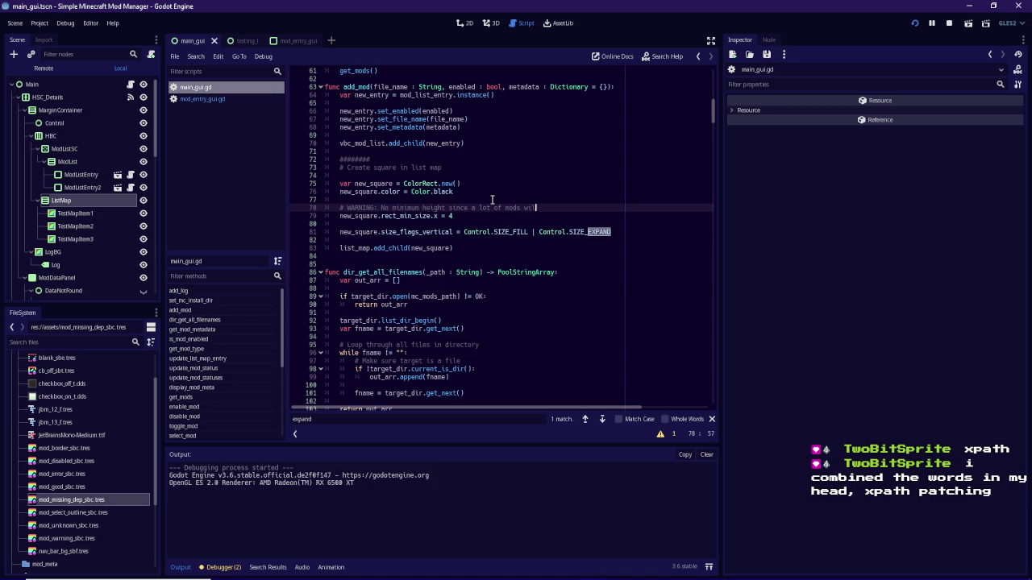
text(l cause UI elemen)
text(ts to)
Continue the warning on a second '# go off-screen' line and save the script
key(Return)
text(#)
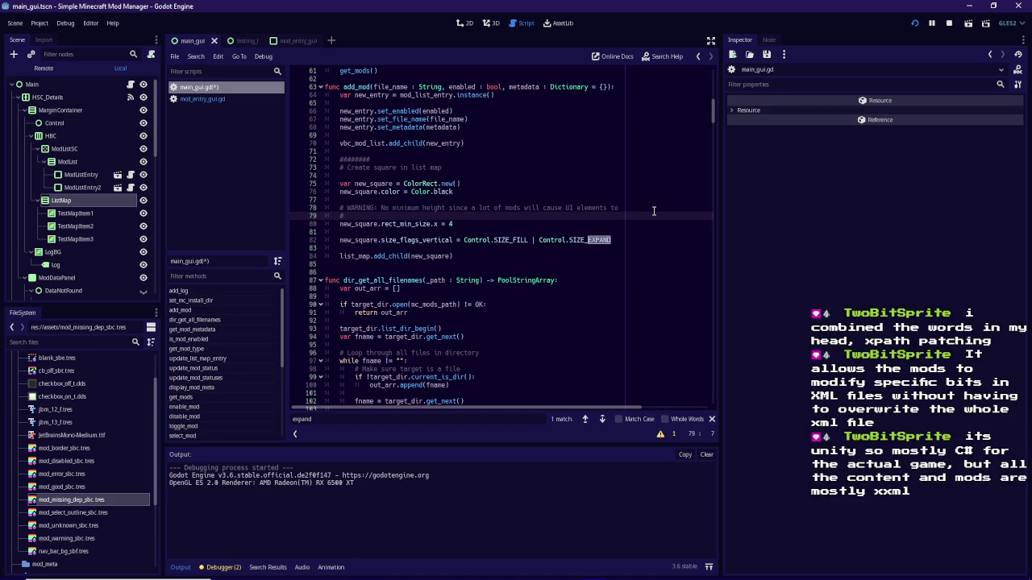
text(go off-screen)
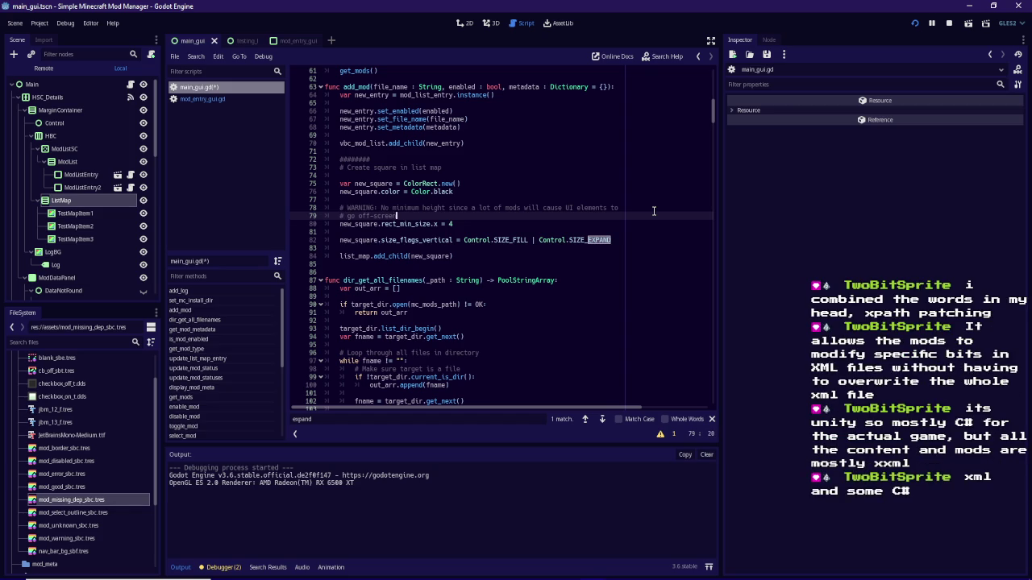
key(ctrl+s)
Reword the warning so many mods 'create a giant stack of list map entries' and go off-screen
click(564, 207)
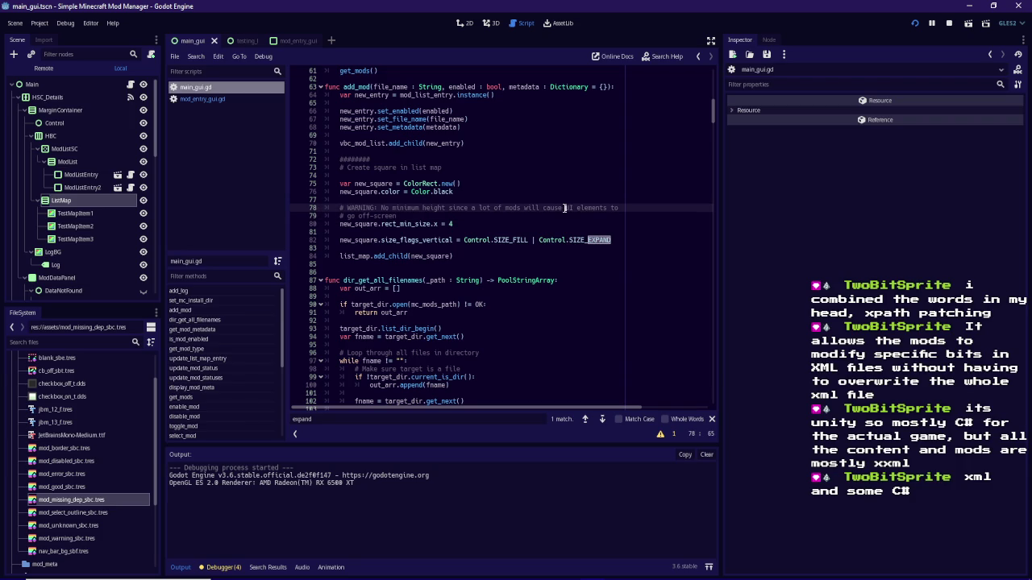
double_click(561, 208)
text(create a )
text(giant stack)
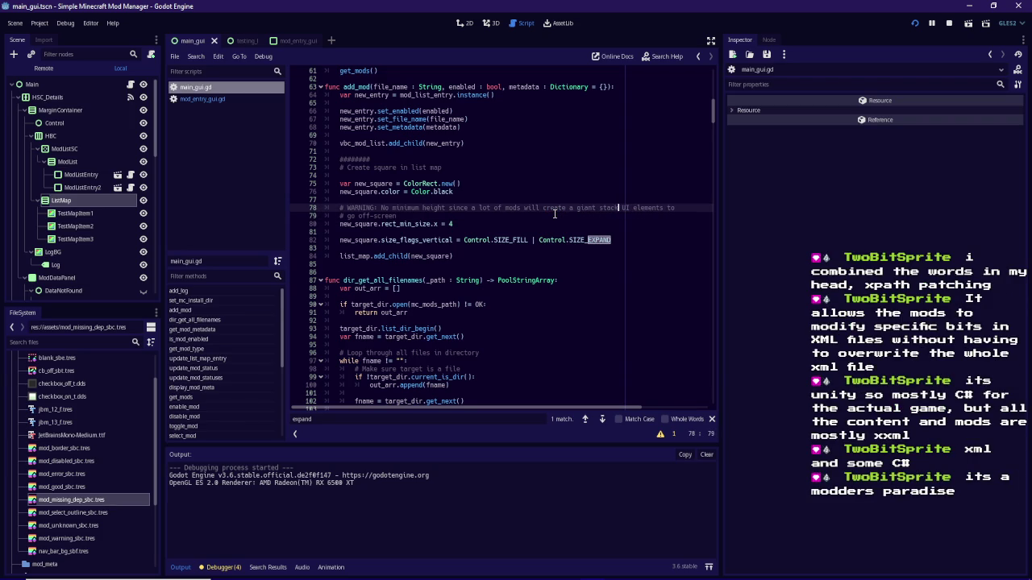
key(Return)
text(# of )
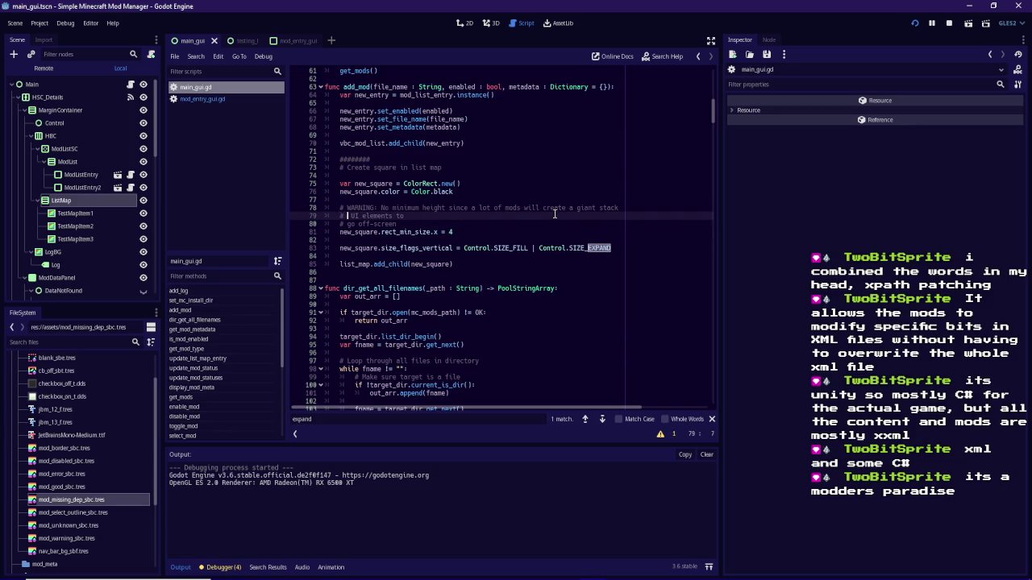
text(list map entries and cause)
key(Delete)
key(Delete)
key(Delete)
key(End)
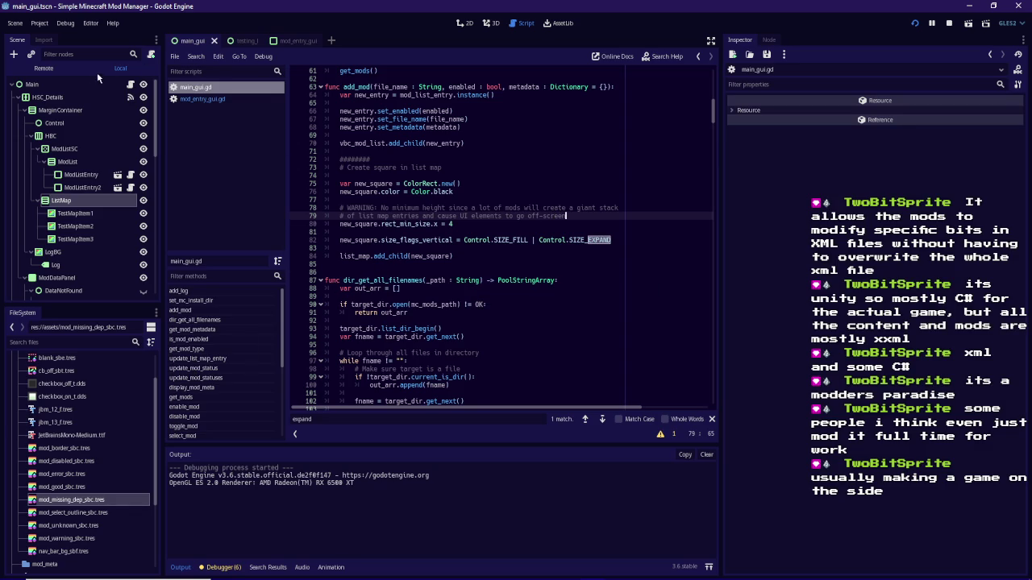
click(593, 569)
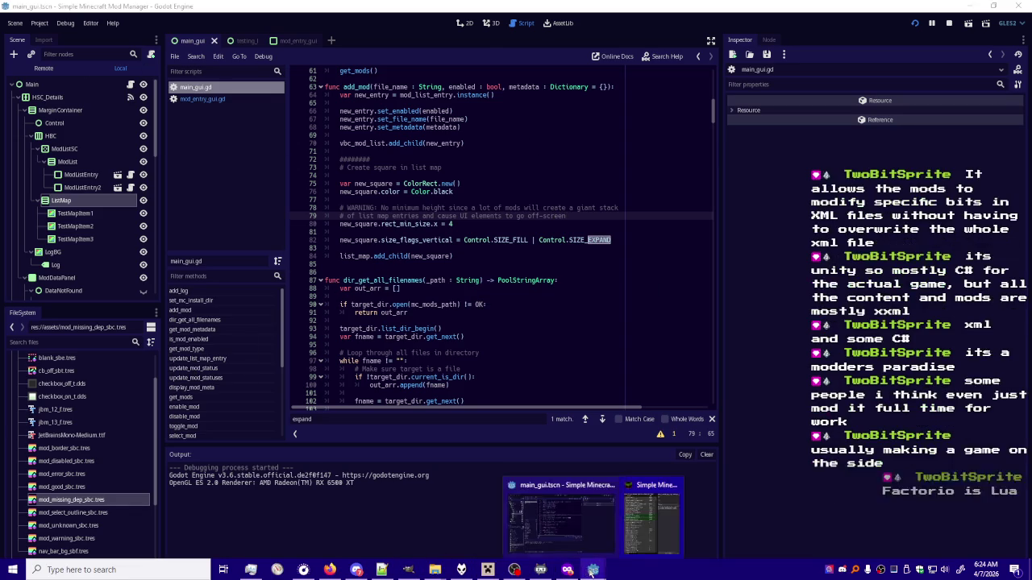
Disable alltheleaks and alternate_current in the running Mod Manager, then minimise to the desktop
click(349, 239)
click(328, 240)
click(328, 239)
click(328, 226)
click(328, 252)
click(382, 570)
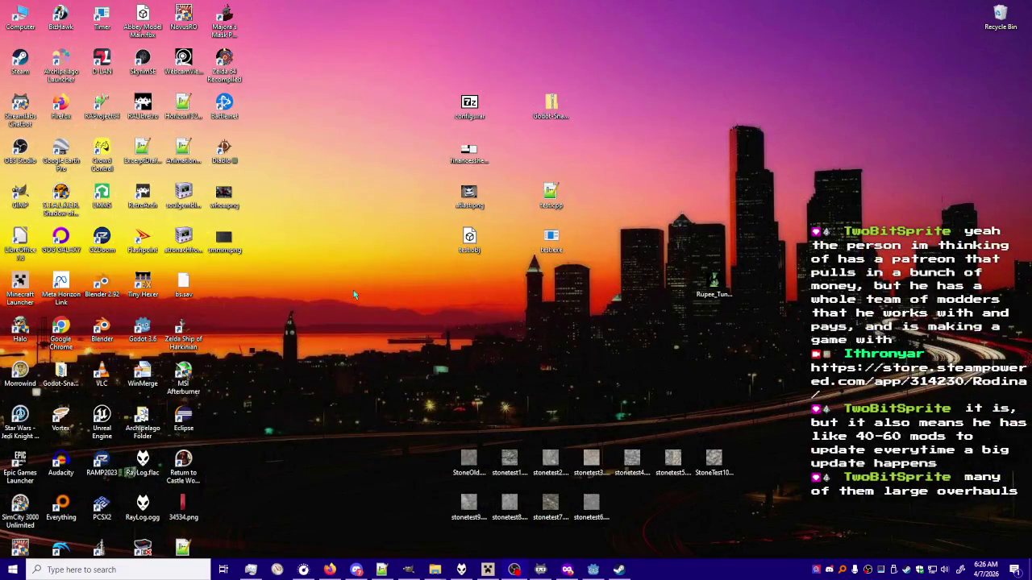
Cycle through several desktop wallpapers using the desktop right-click menu
right_click(353, 295)
click(283, 401)
right_click(339, 322)
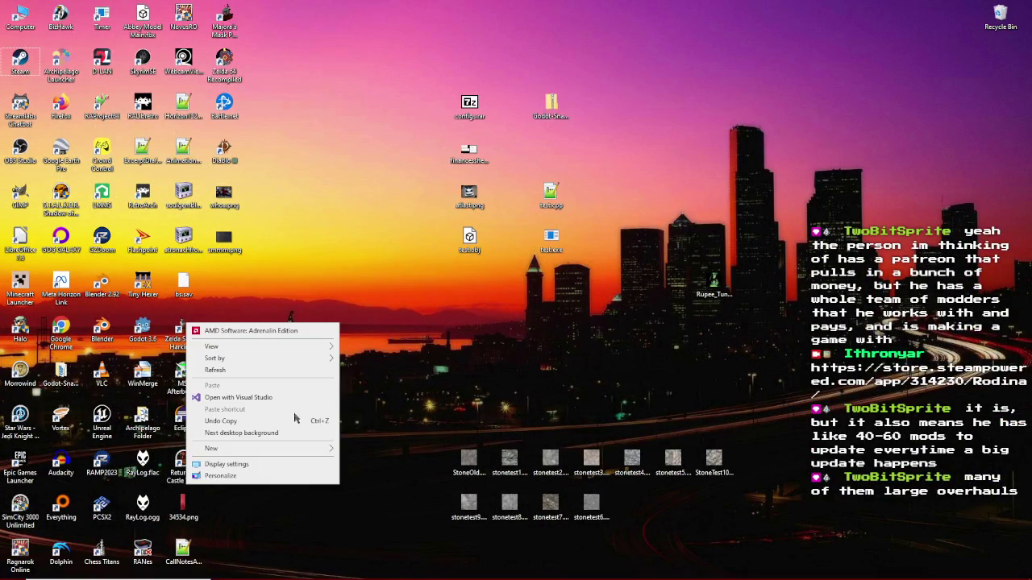
click(279, 431)
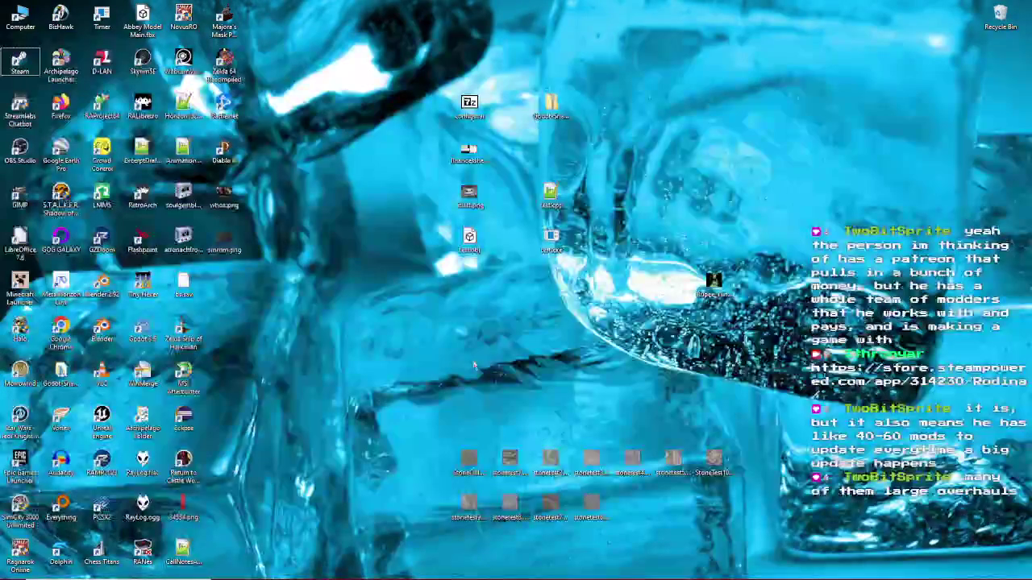
right_click(411, 320)
click(354, 429)
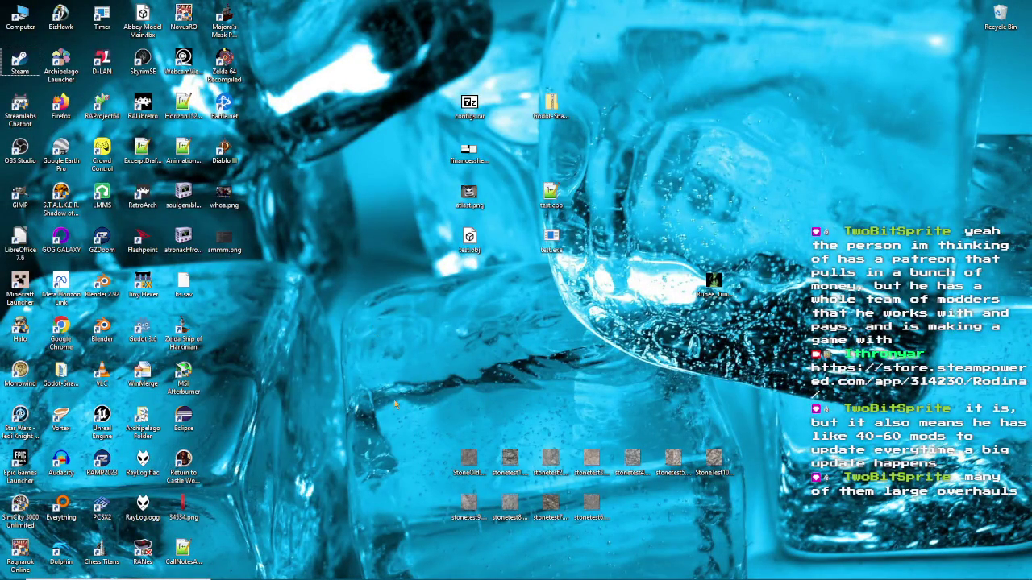
right_click(373, 326)
click(320, 436)
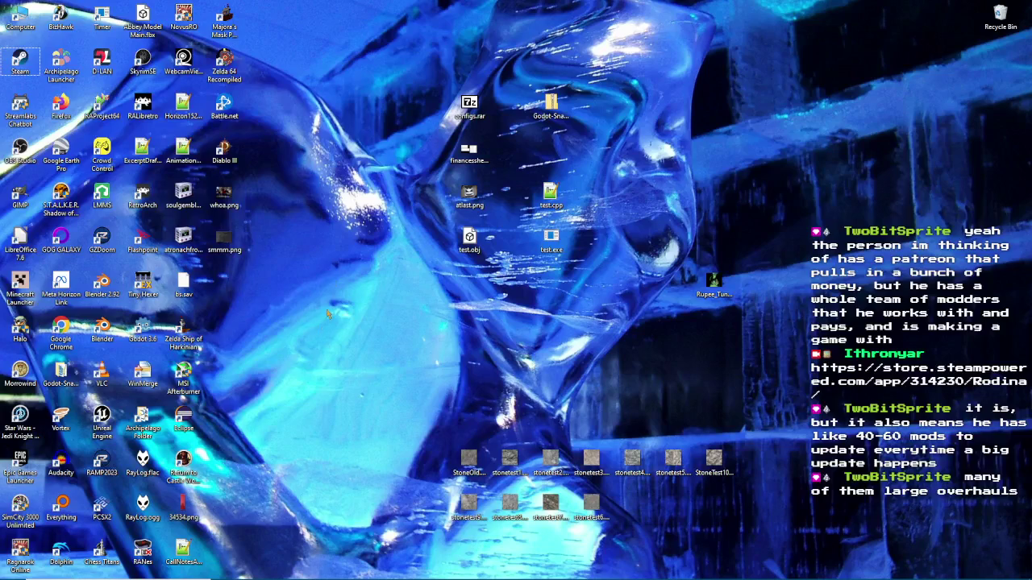
right_click(330, 266)
click(264, 378)
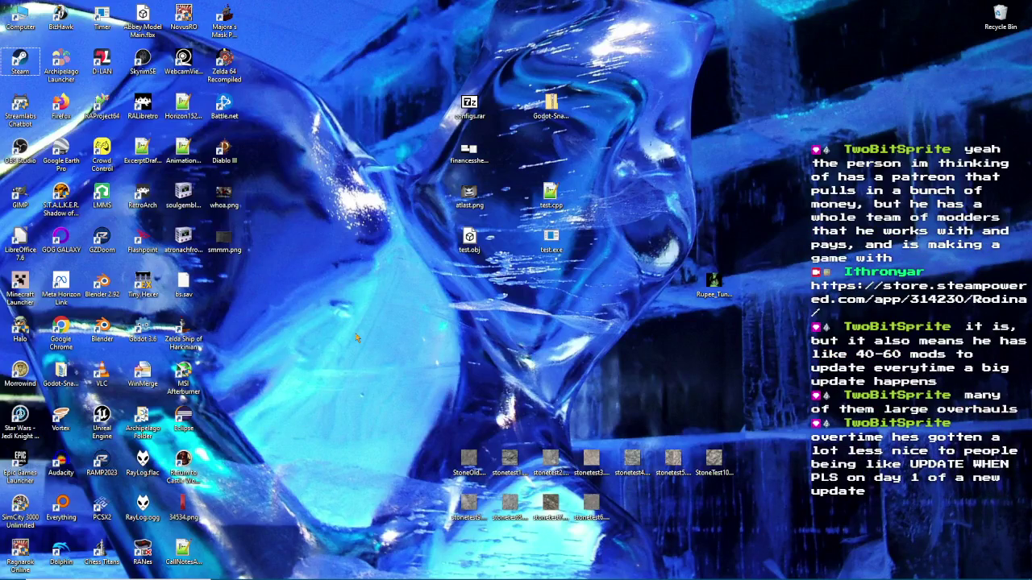
Switch to one more wallpaper, then bring the Godot editor back to the front
right_click(356, 303)
click(292, 413)
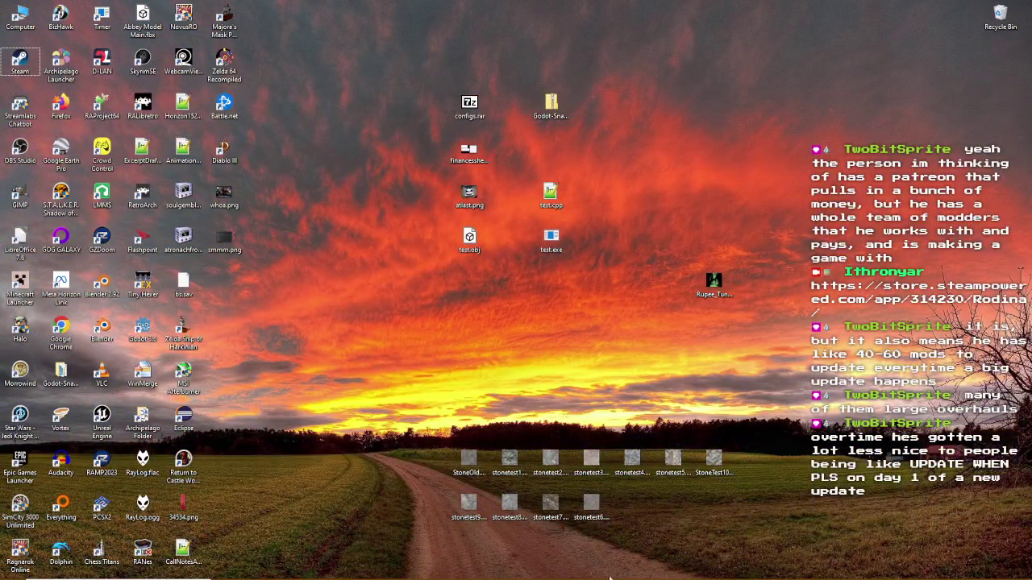
key(super)
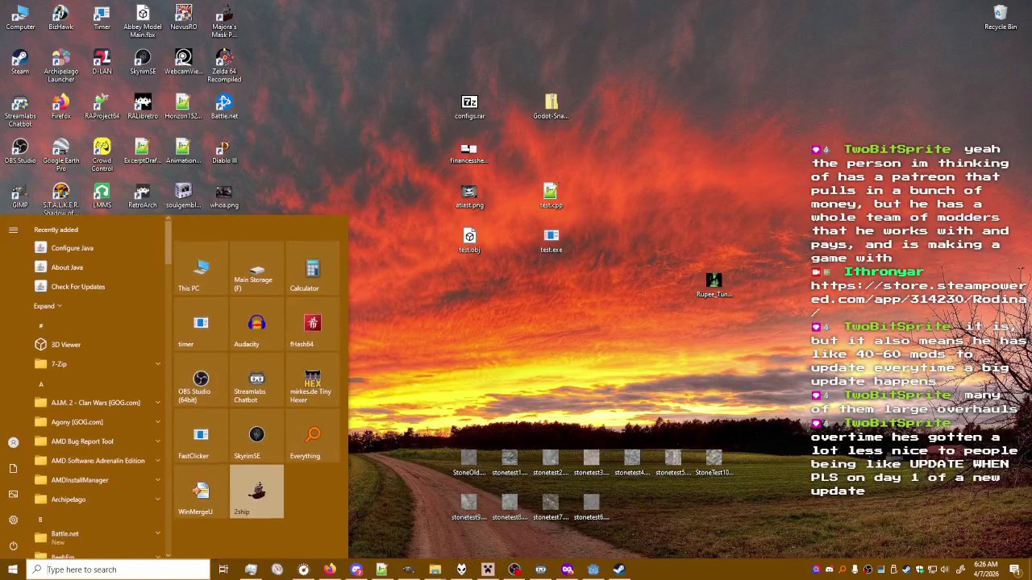
click(618, 570)
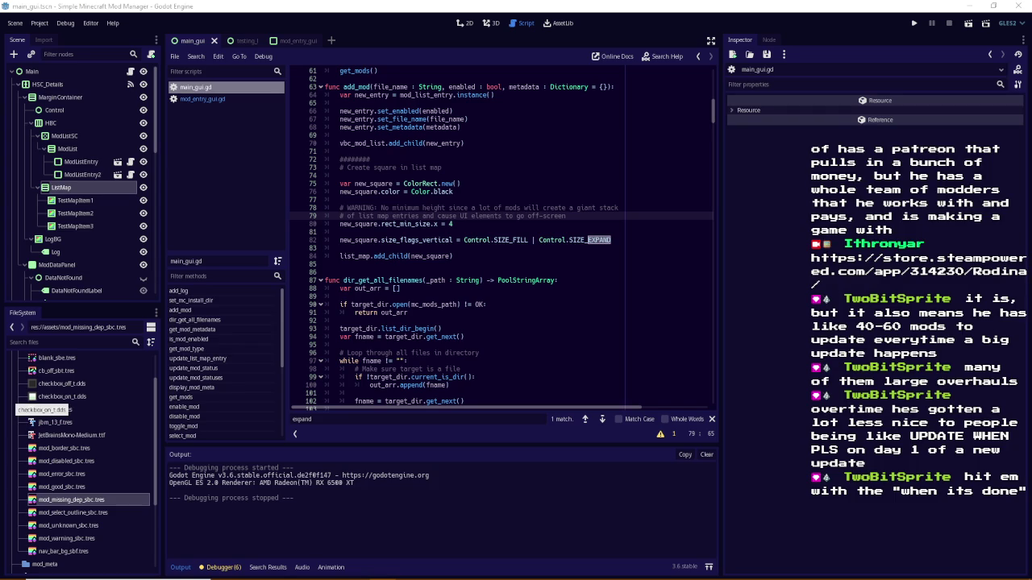
Select VBC_ModInfo and ModDeps in the 2D layout and pan onto the mod info panel
click(471, 215)
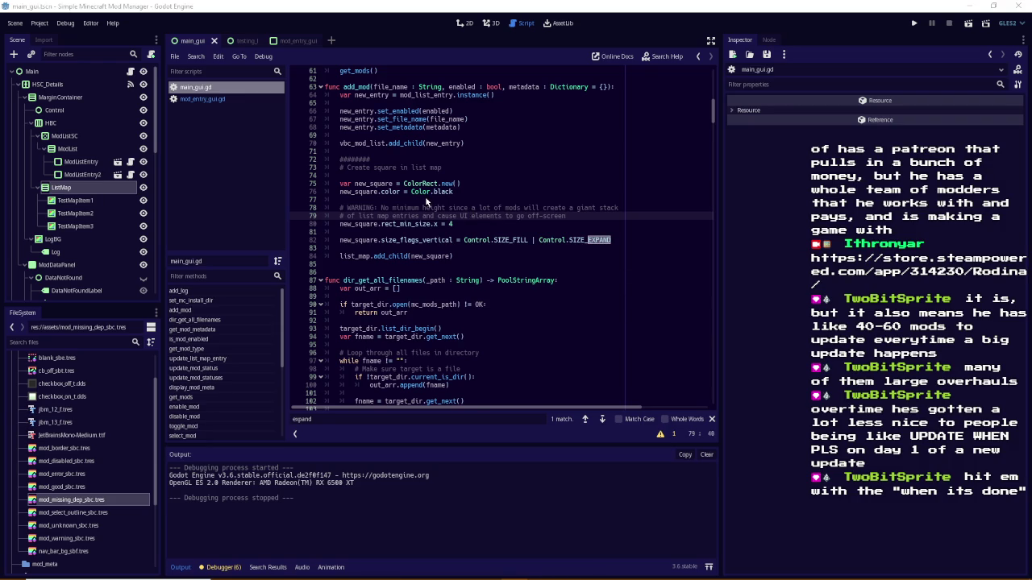
scroll(89, 186, down, 5)
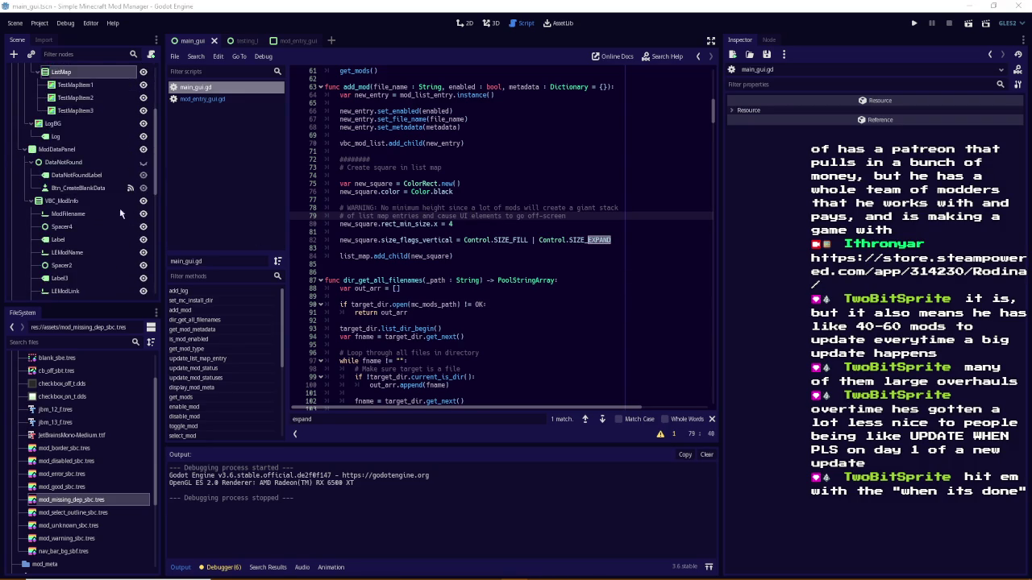
click(98, 202)
click(465, 22)
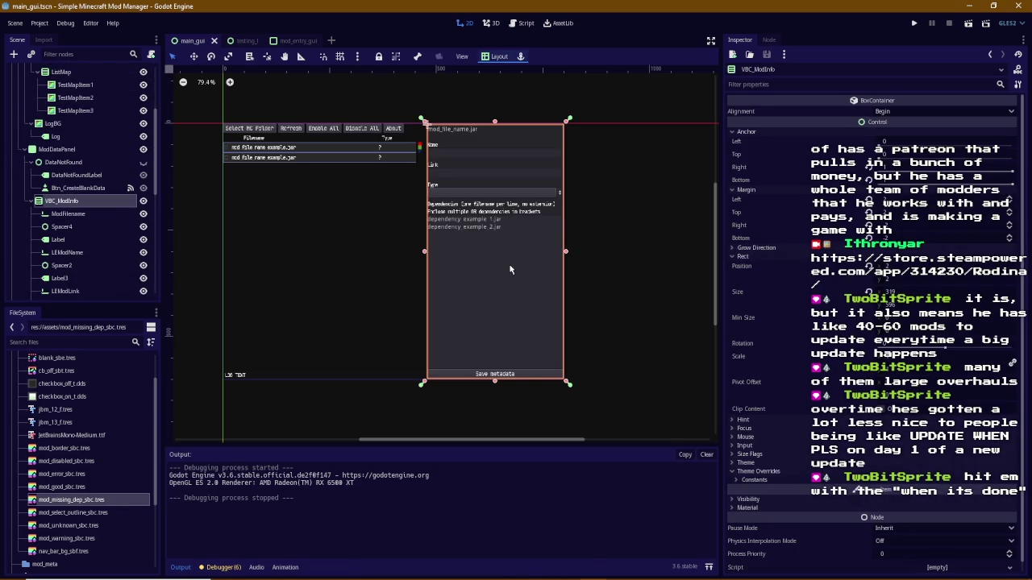
click(510, 270)
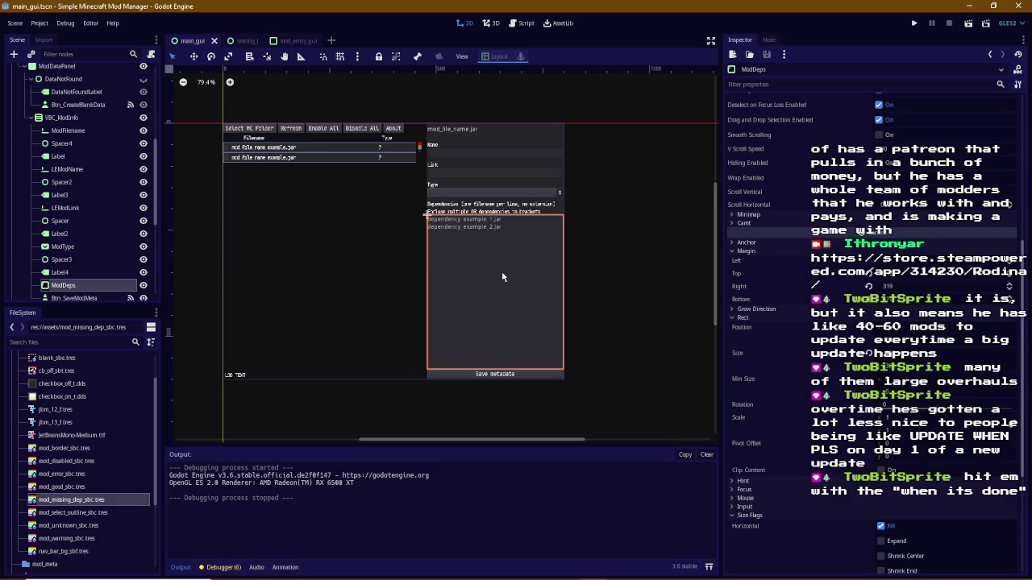
scroll(502, 276, up, 1)
drag(502, 277, 453, 240)
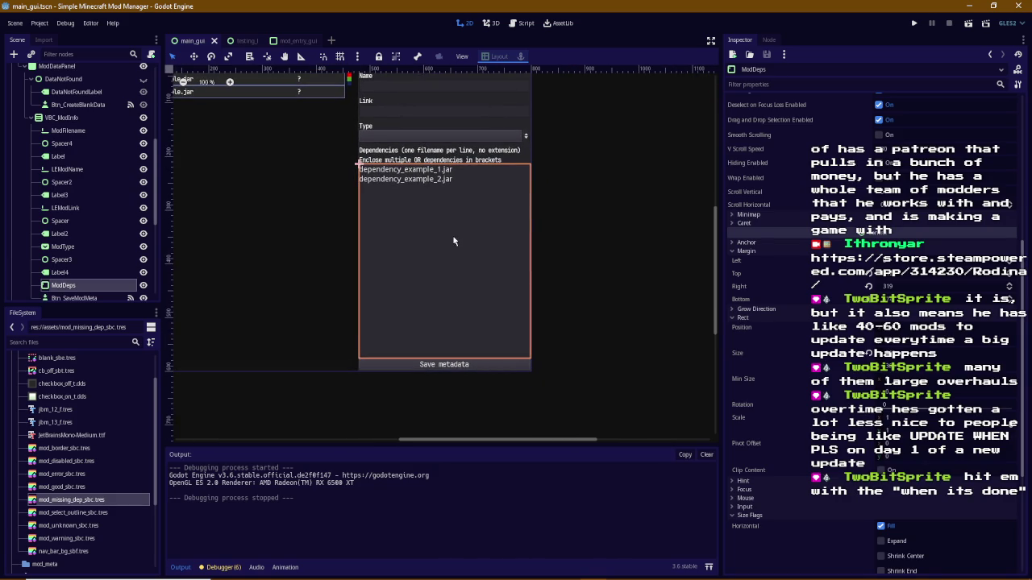
Duplicate Spacer3 and move the copy, Spacer5, just below ModDeps
click(70, 259)
right_click(70, 259)
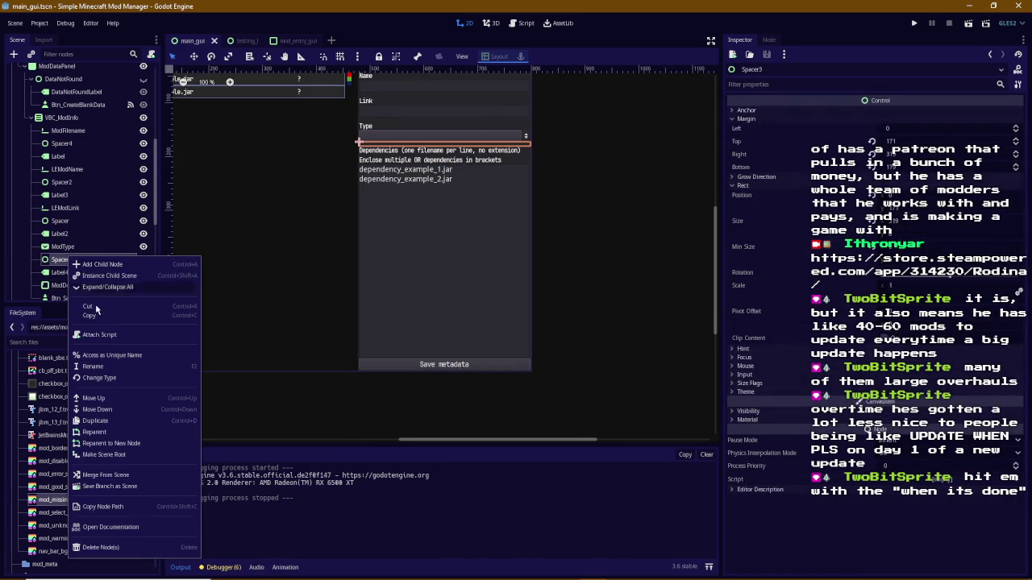
click(95, 421)
drag(69, 215, 64, 248)
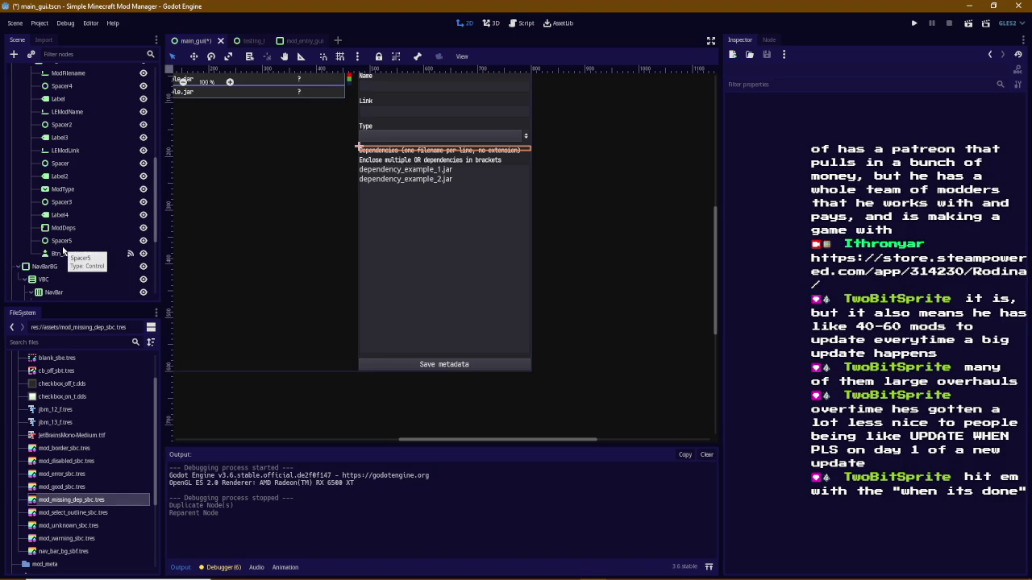
click(65, 228)
click(67, 240)
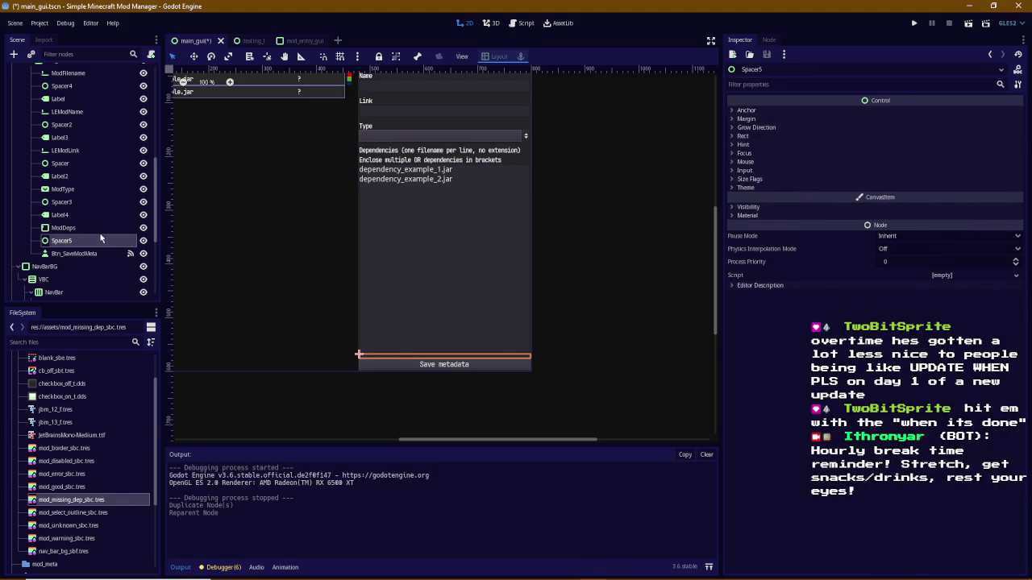
click(93, 230)
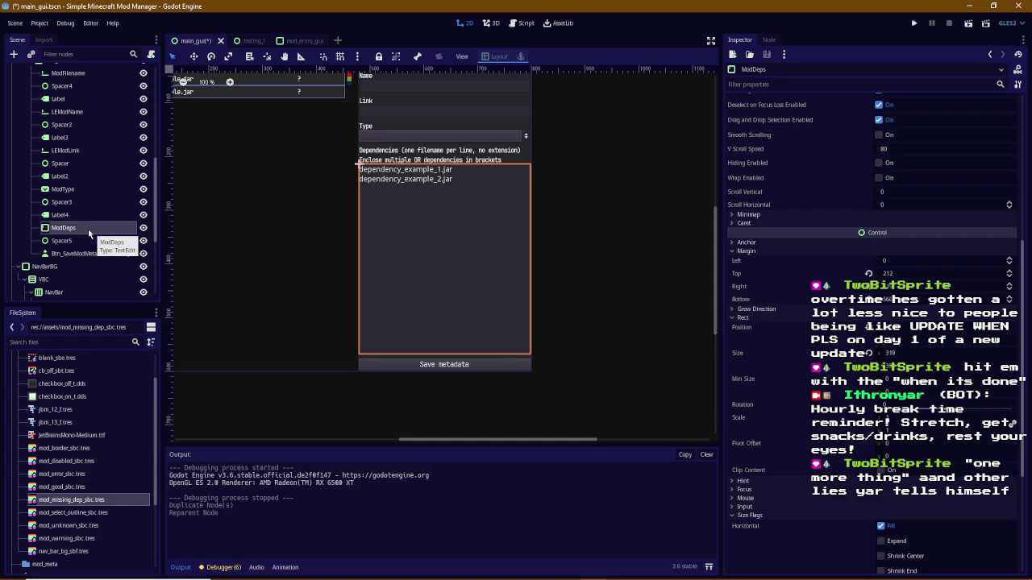
Duplicate the ModDeps text box and move the copy (ModDeps2) below Spacer5
right_click(88, 228)
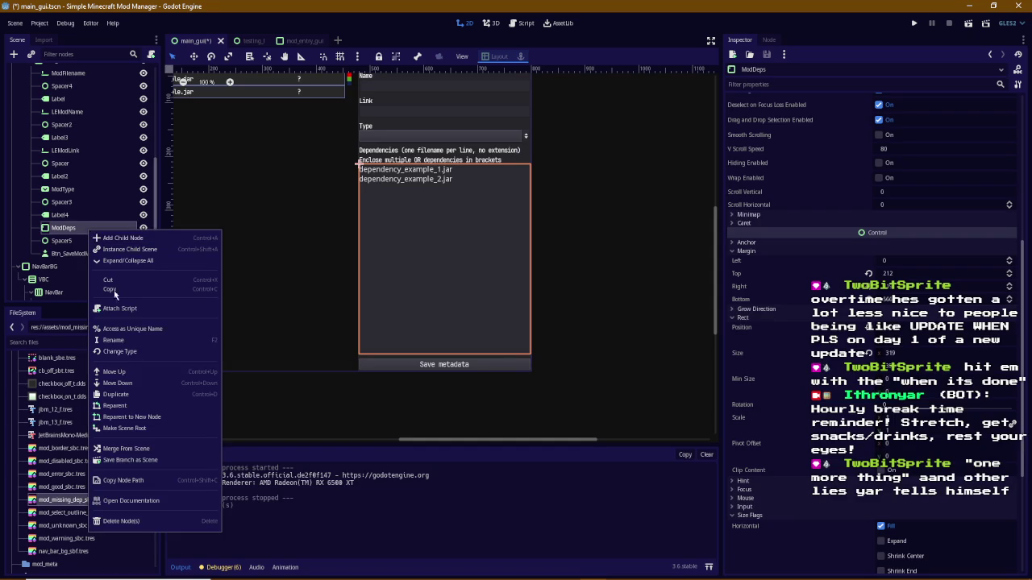
click(139, 399)
drag(82, 241, 83, 264)
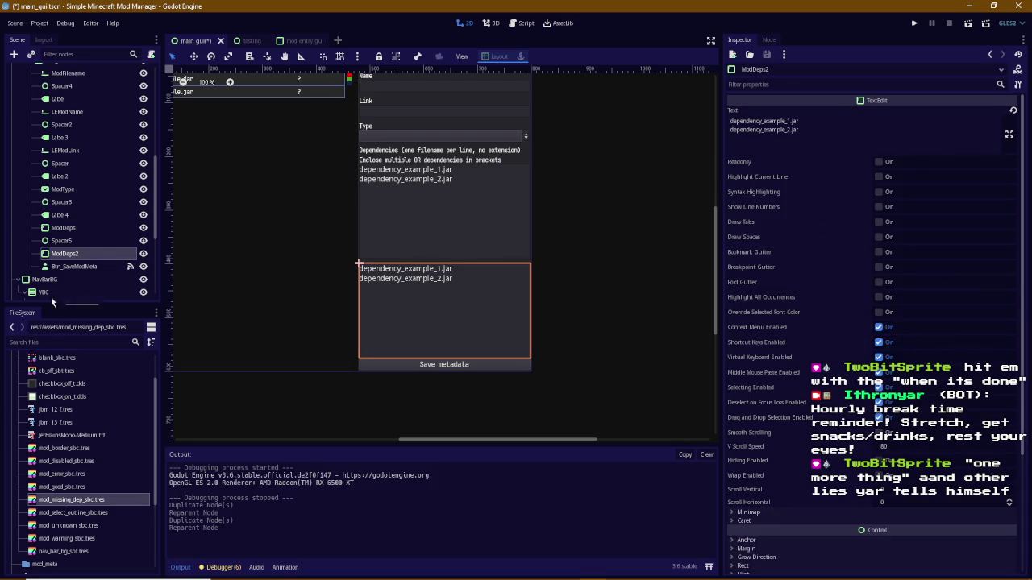
Duplicate Label4, place the copy above the new text box, and set its text to Conflicts
click(69, 202)
right_click(71, 216)
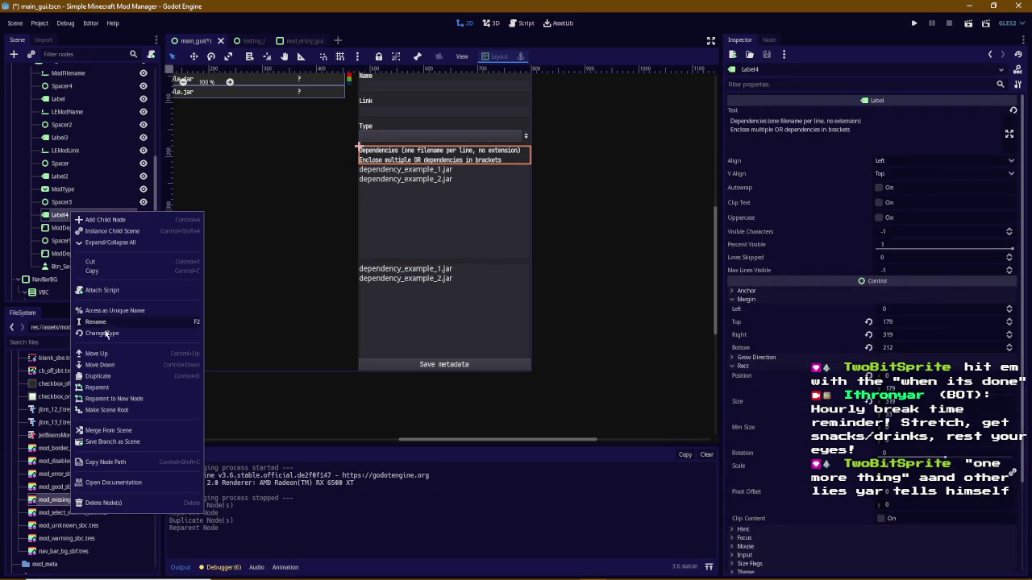
click(97, 374)
drag(63, 229, 68, 266)
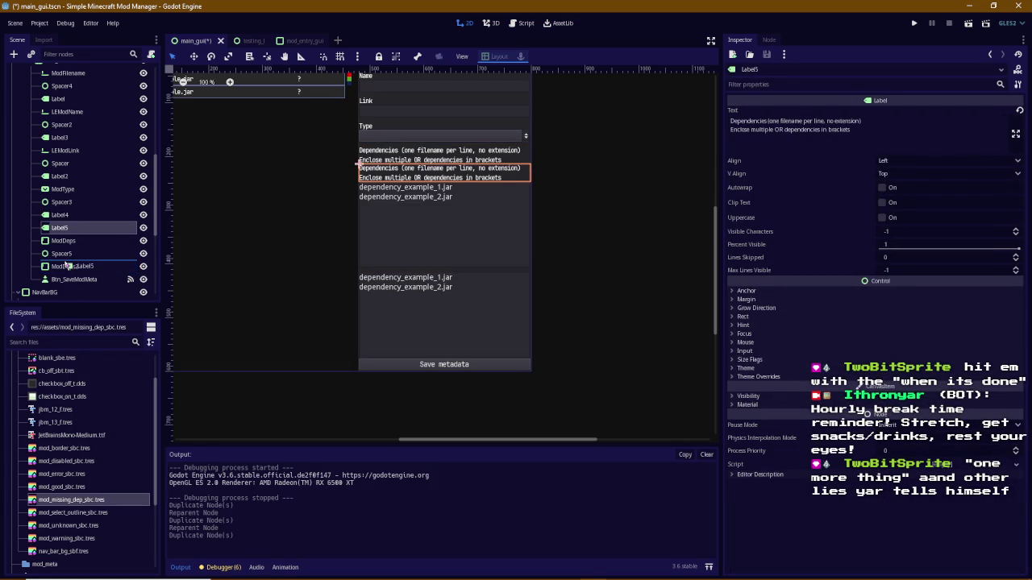
click(859, 138)
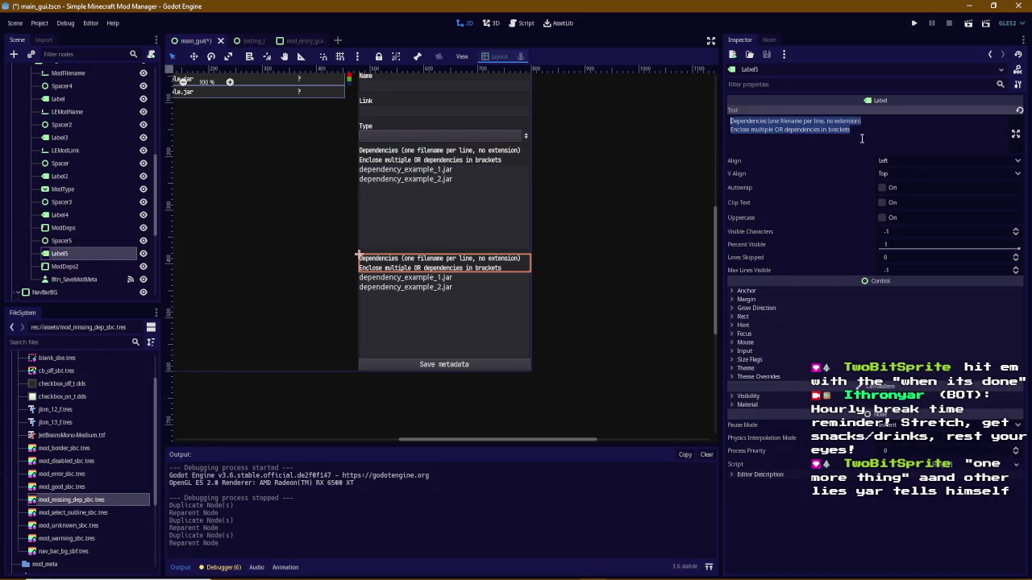
text(Conflicts)
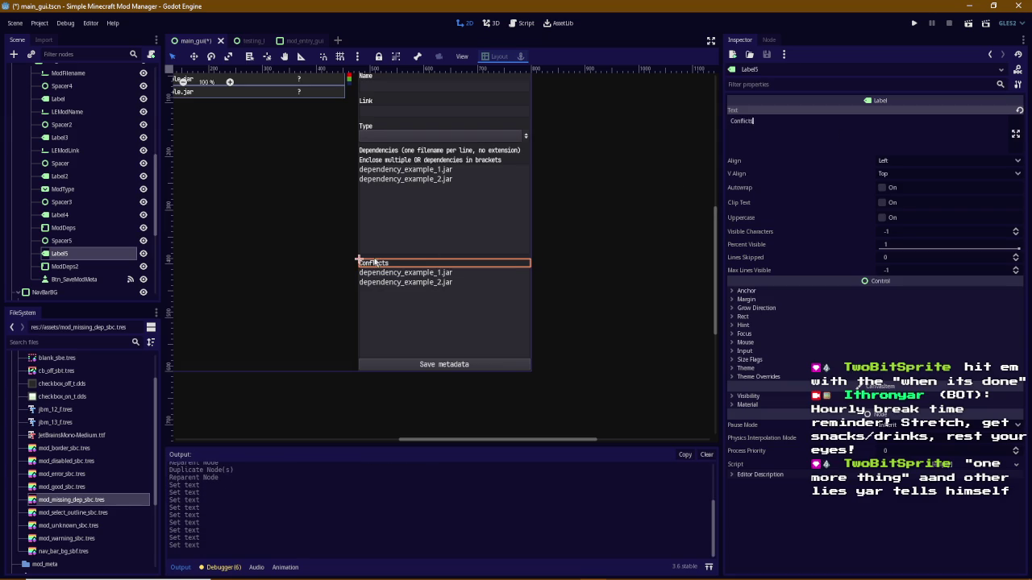
scroll(375, 259, up, 2)
click(62, 240)
right_click(65, 240)
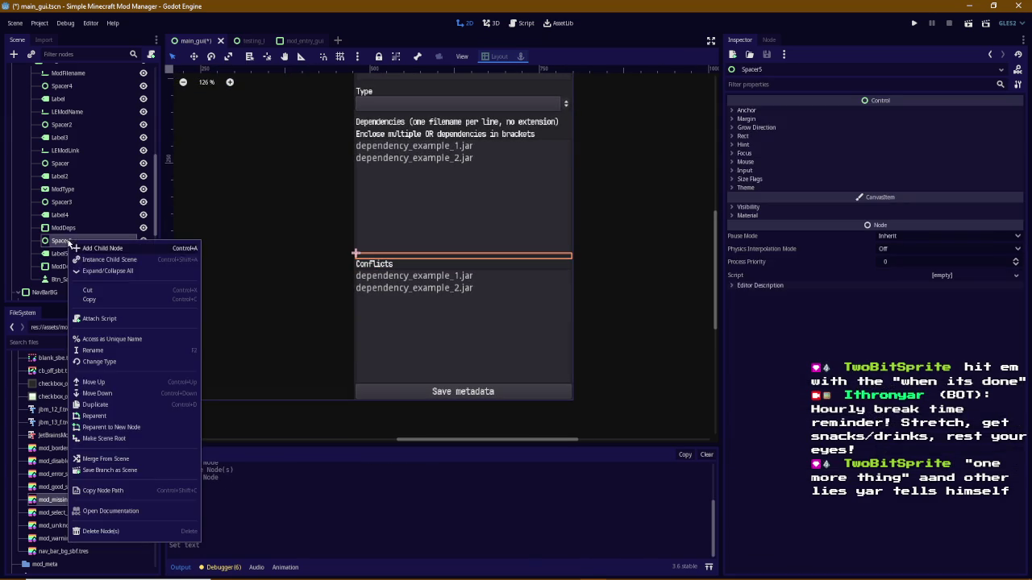
click(95, 361)
text(color)
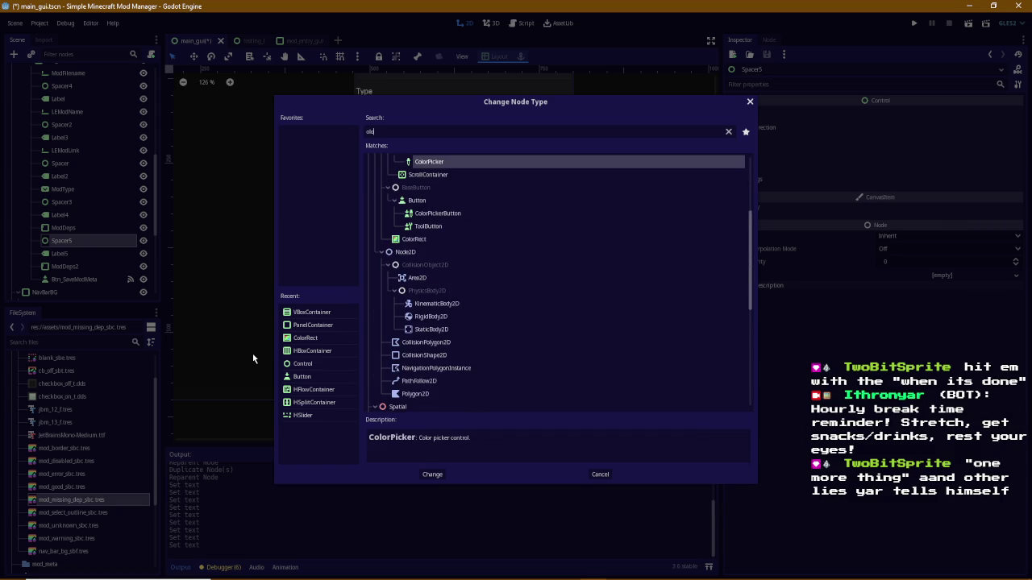
key(Down)
key(Down)
key(Down)
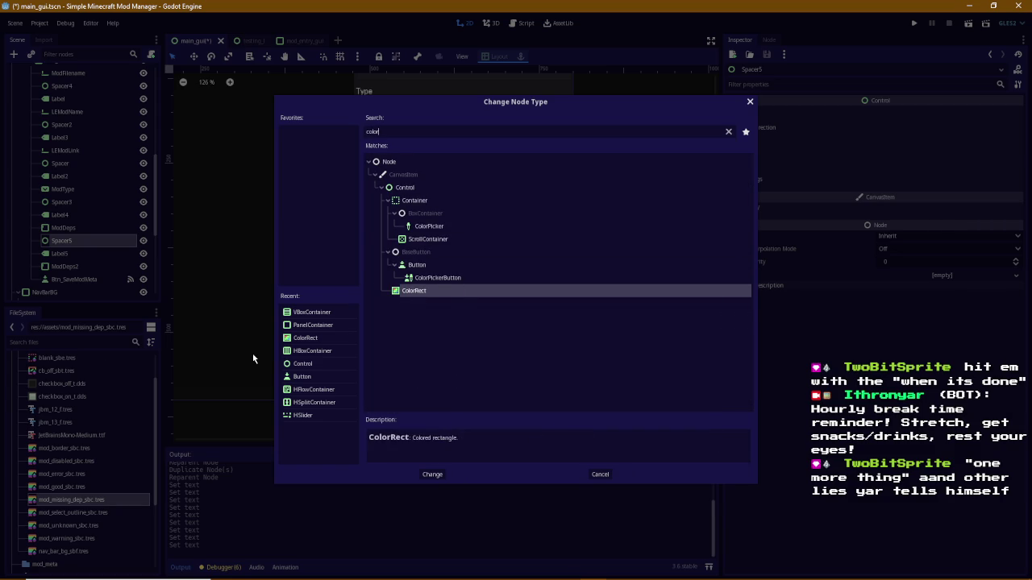
key(Return)
click(903, 113)
drag(787, 121, 794, 158)
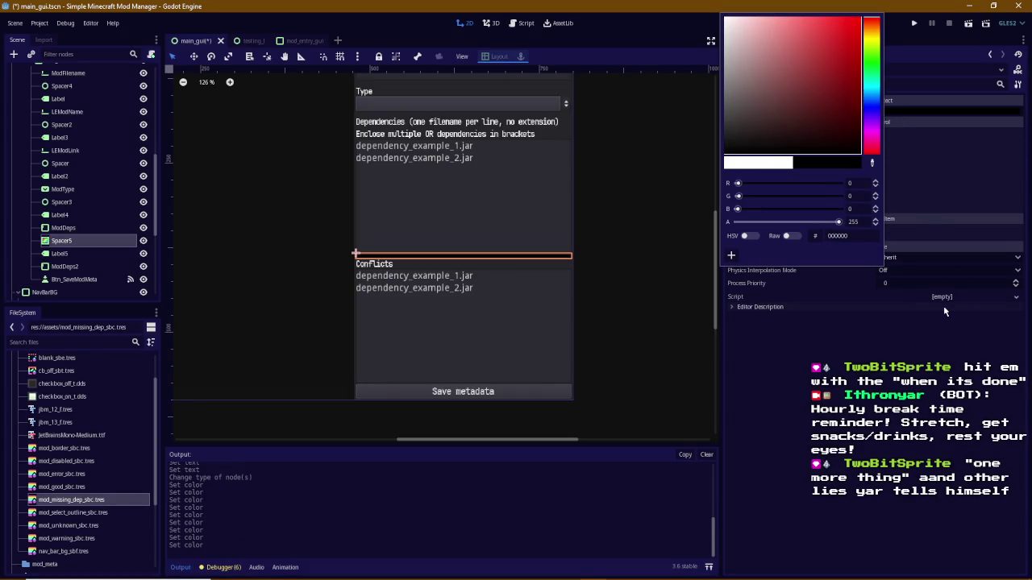
click(943, 306)
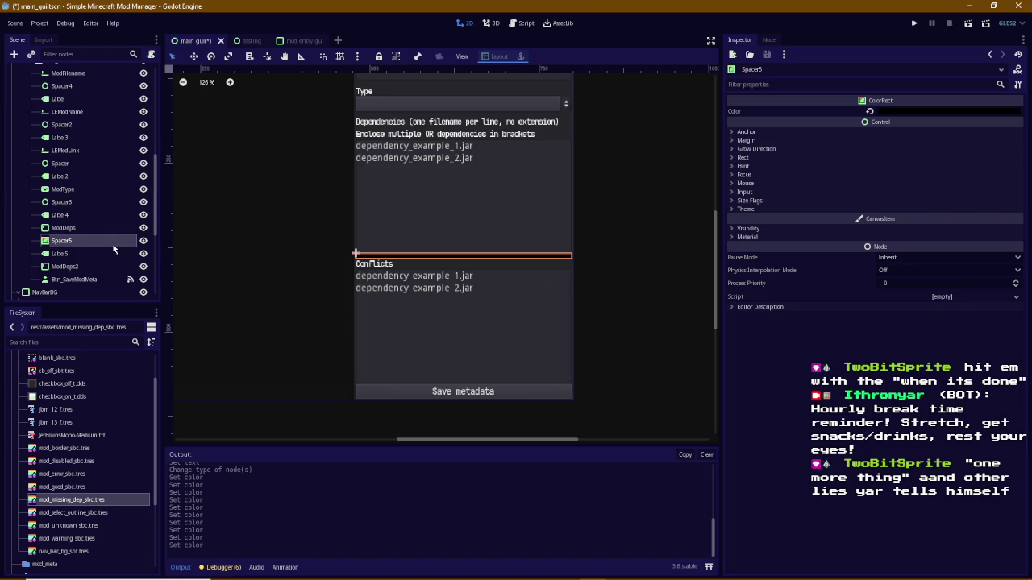
right_click(113, 249)
click(210, 365)
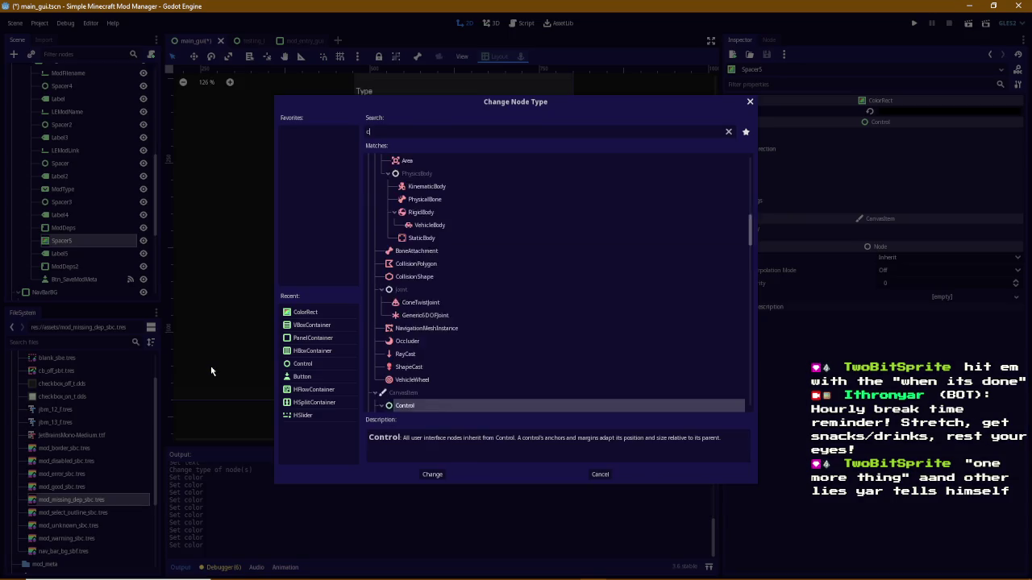
text(control)
key(Return)
scroll(407, 274, up, 1)
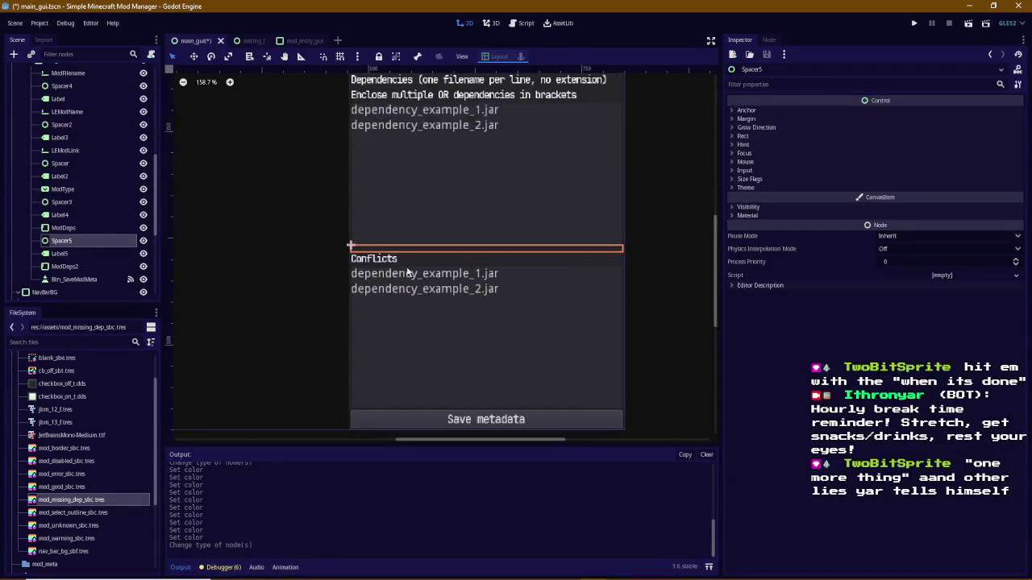
click(65, 266)
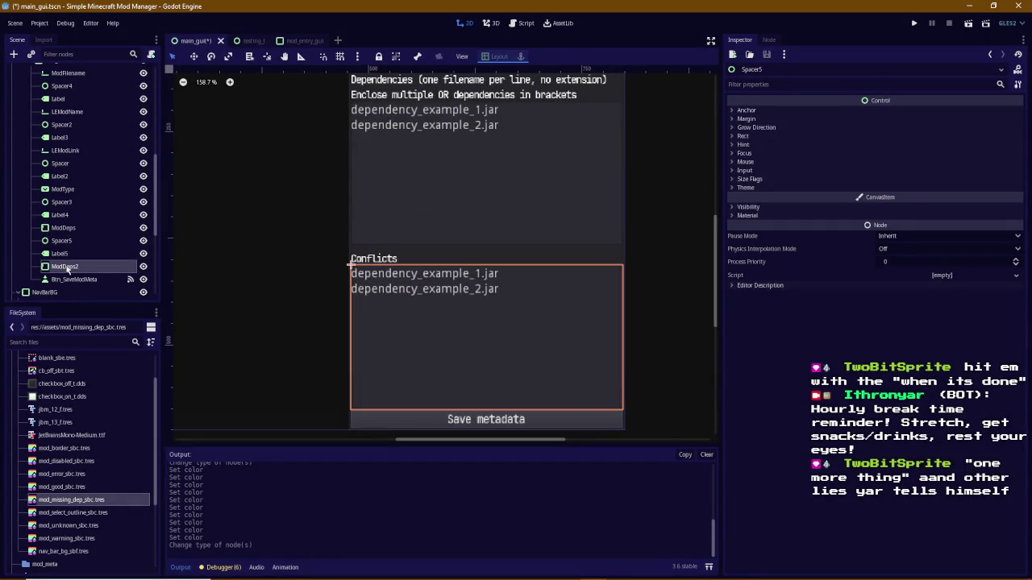
Clear all text from ModDeps2's Text property so the Conflicts box starts empty
click(764, 125)
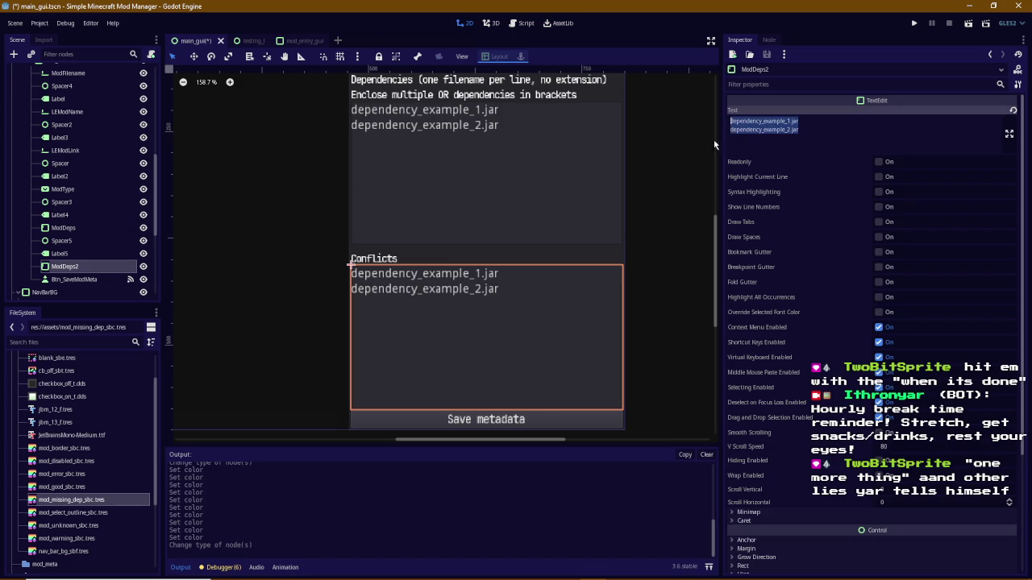
text(conflict)
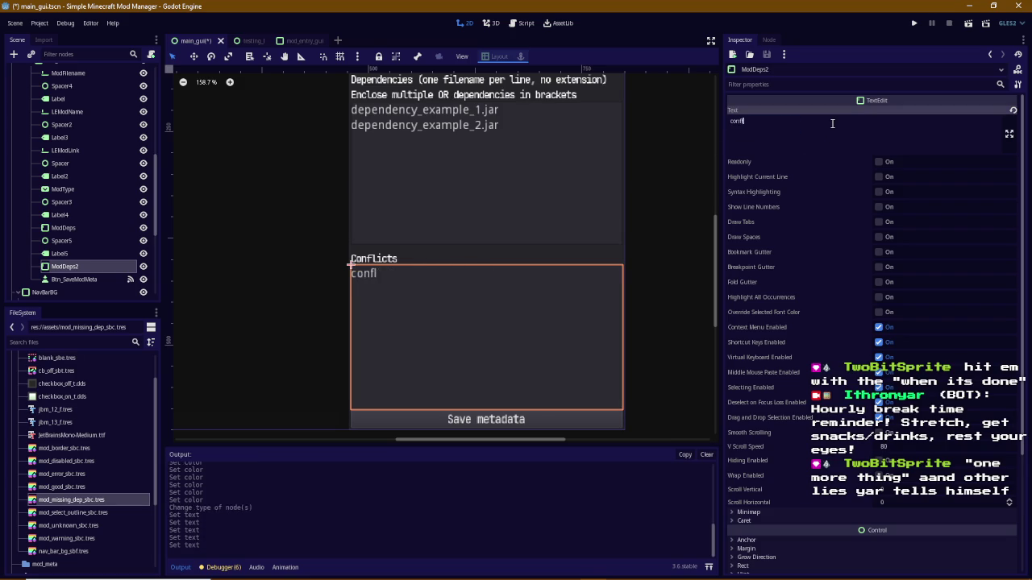
key(ctrl+a)
key(BackSpace)
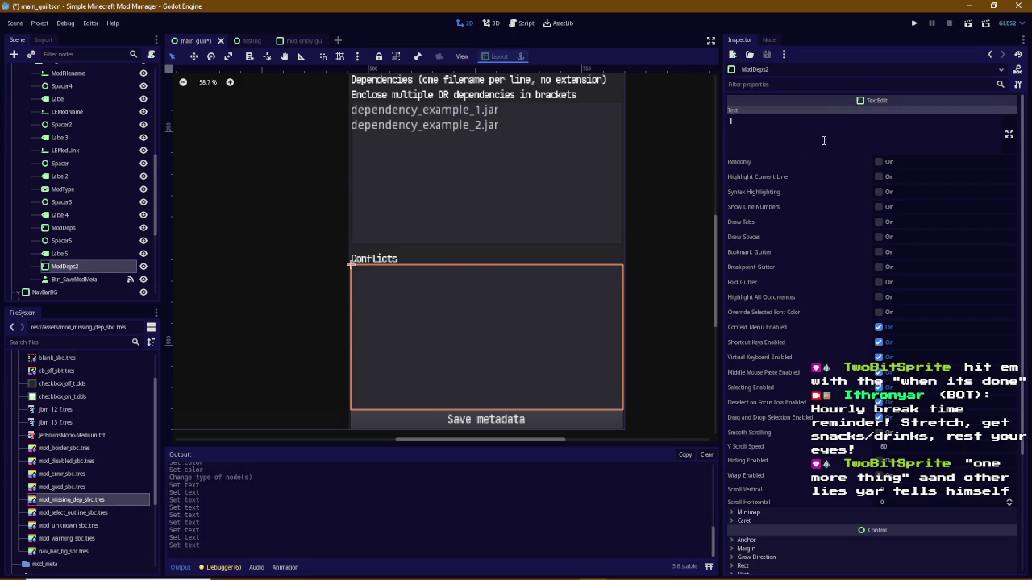
scroll(447, 217, down, 2)
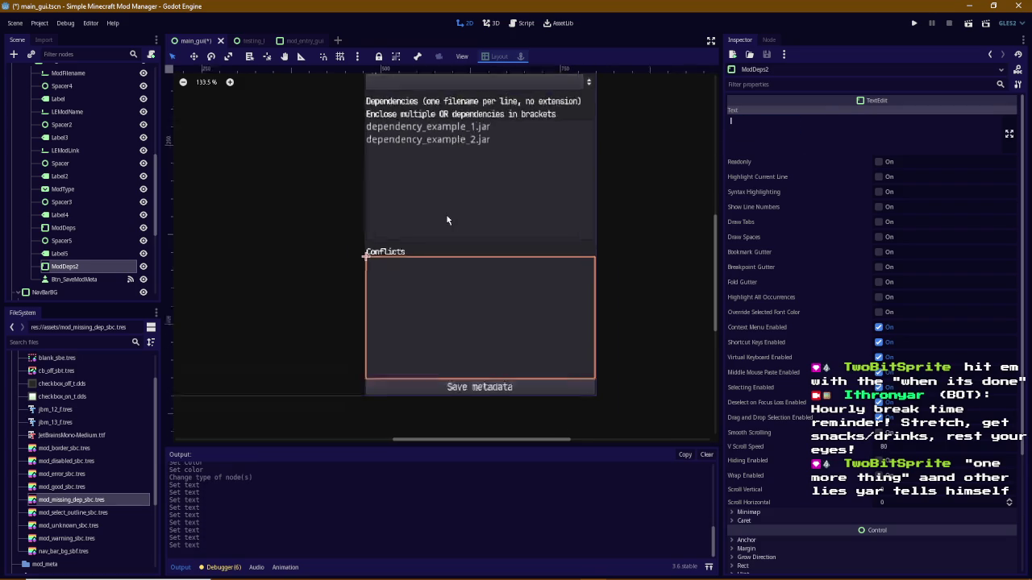
Extend the Conflicts label text with '(one filename per line, no extension)'
click(63, 253)
scroll(448, 255, down, 1)
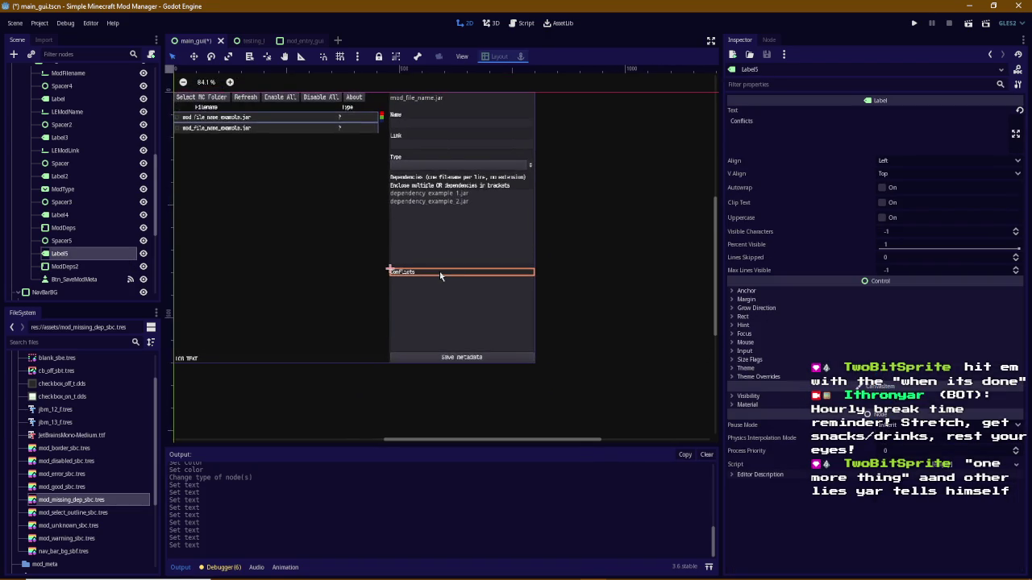
scroll(437, 287, up, 2)
drag(437, 287, 392, 284)
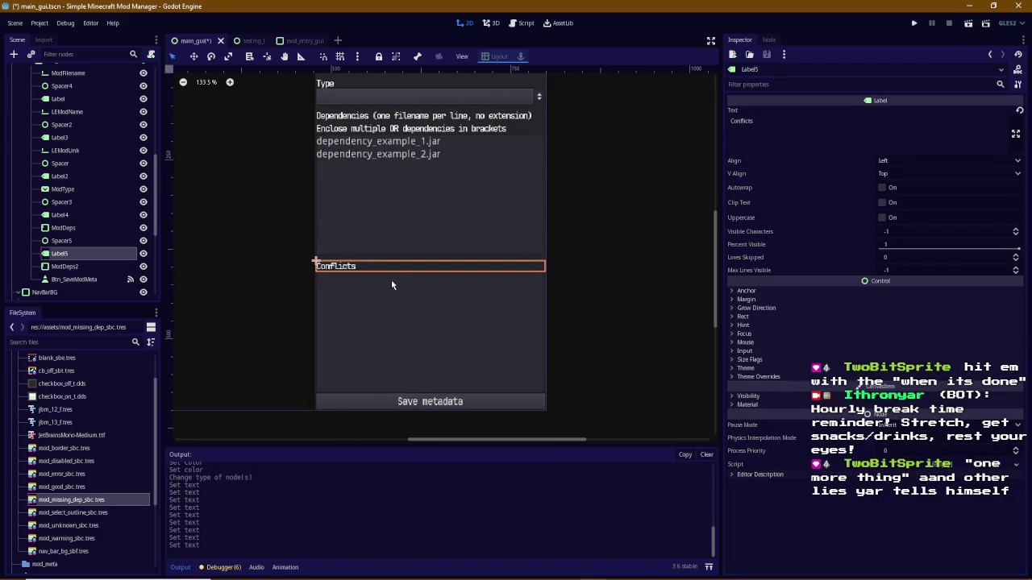
click(849, 138)
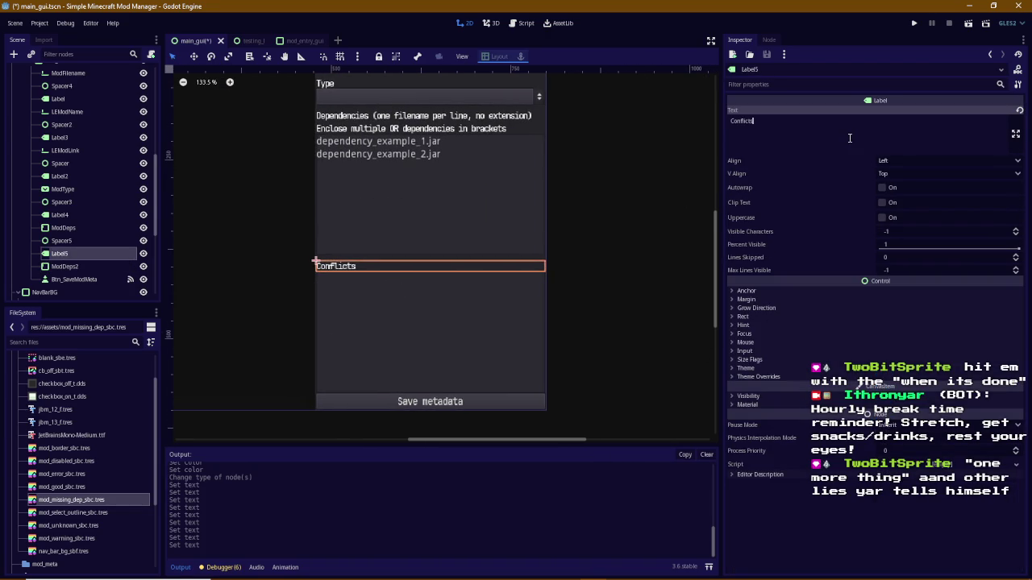
text(())
text(one filename pe)
text(r line, no e)
text(xte)
text(nsion)
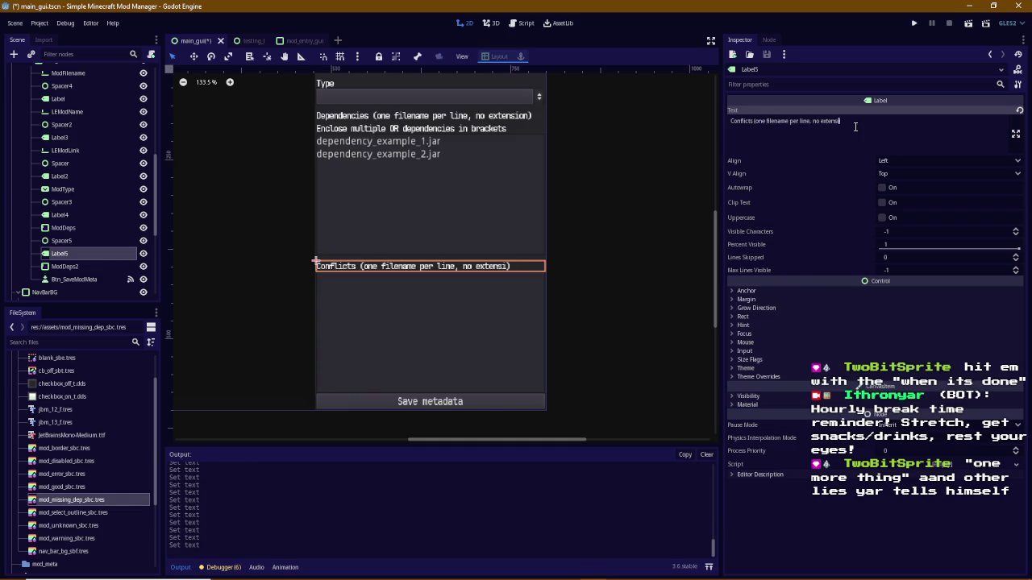
scroll(492, 259, up, 6)
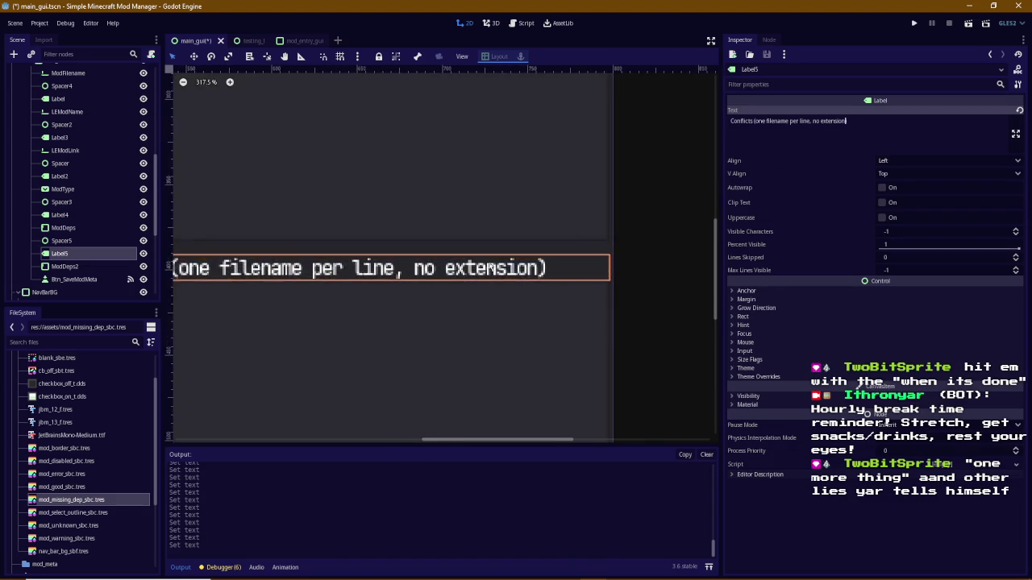
scroll(492, 258, down, 6)
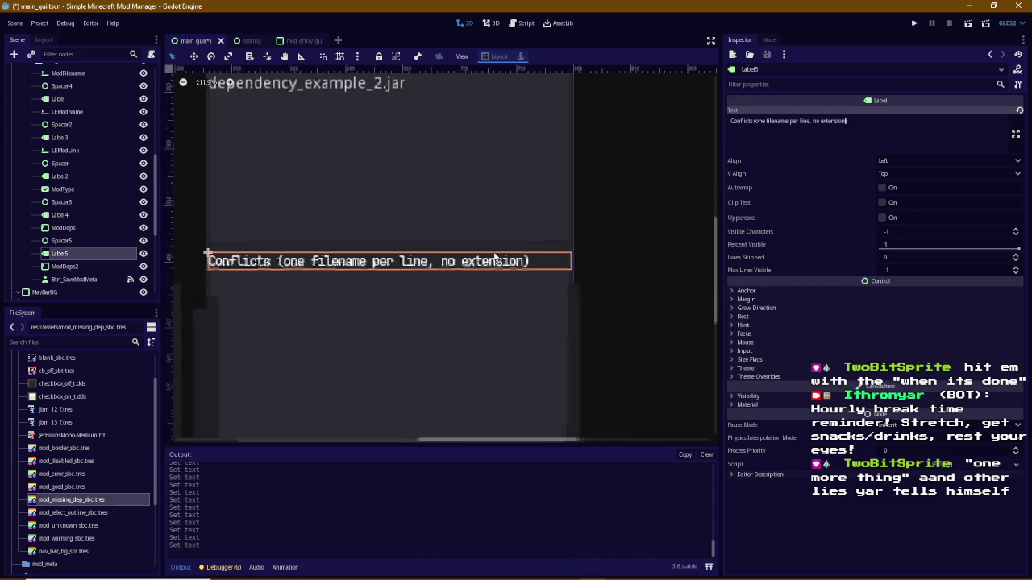
scroll(495, 258, up, 1)
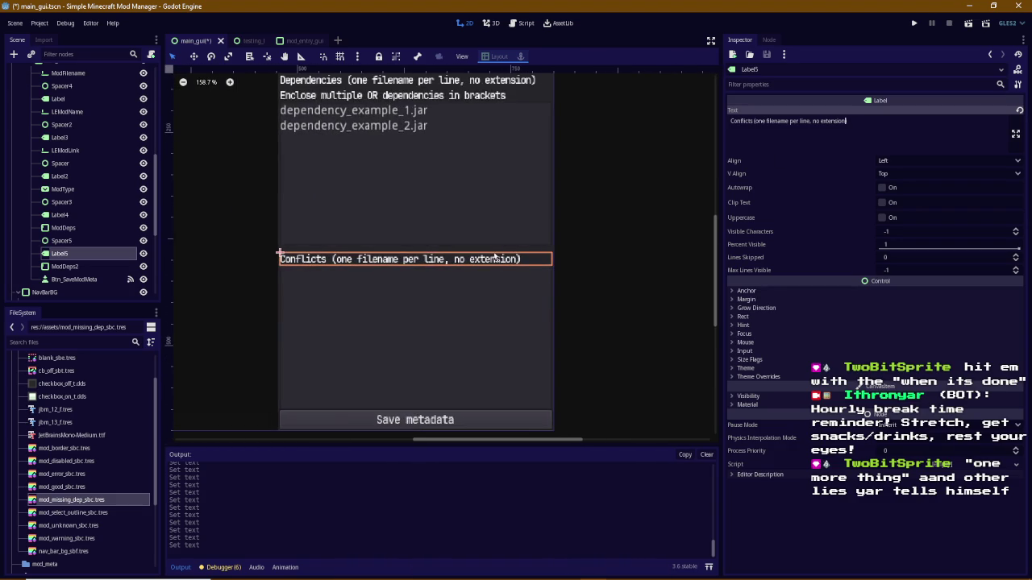
scroll(495, 263, down, 2)
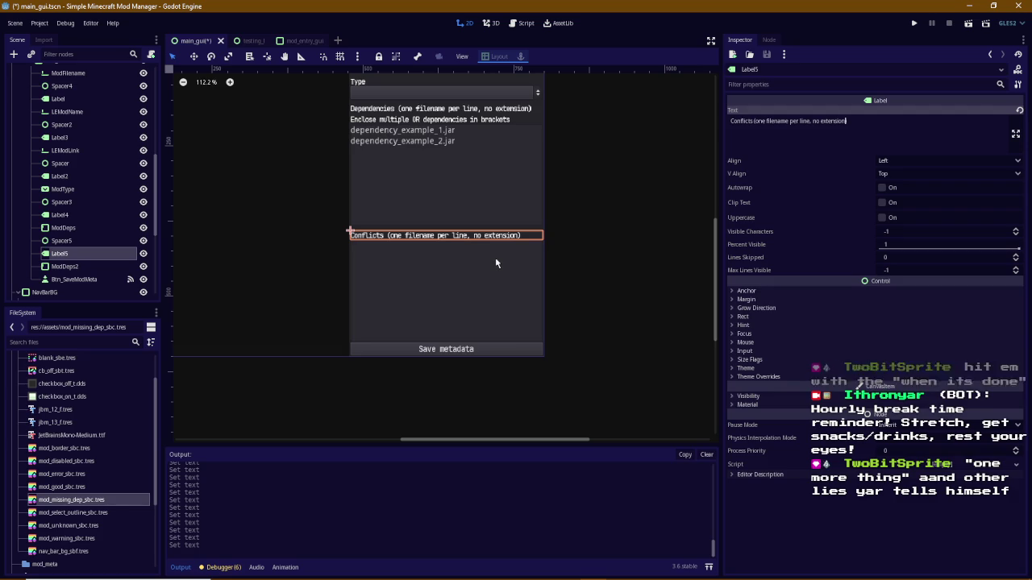
Rename the ModDeps2 node to ConflictsTE, then save and run the project with F5
click(458, 123)
click(442, 252)
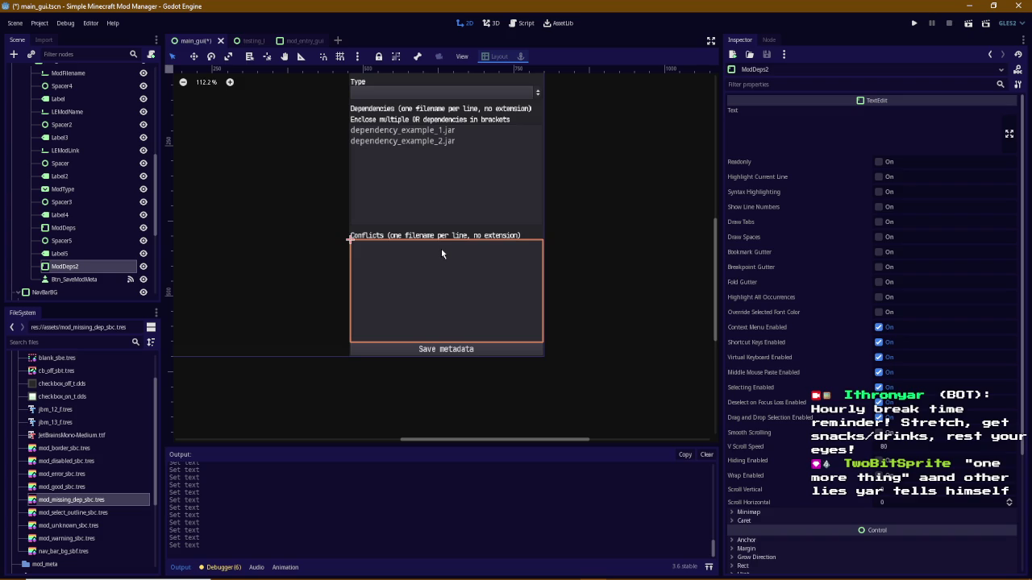
click(68, 271)
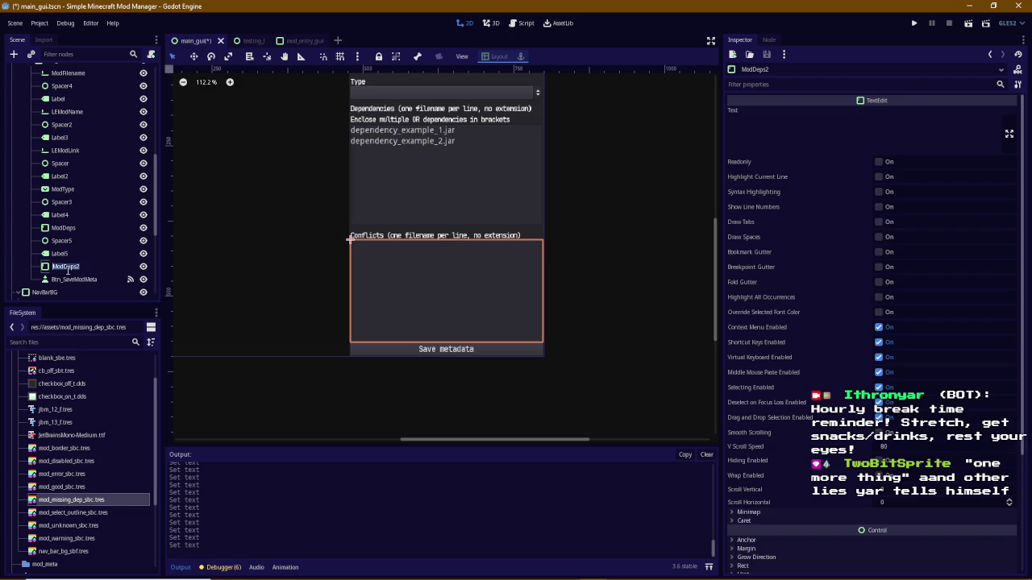
text(Conflicts)
key(Return)
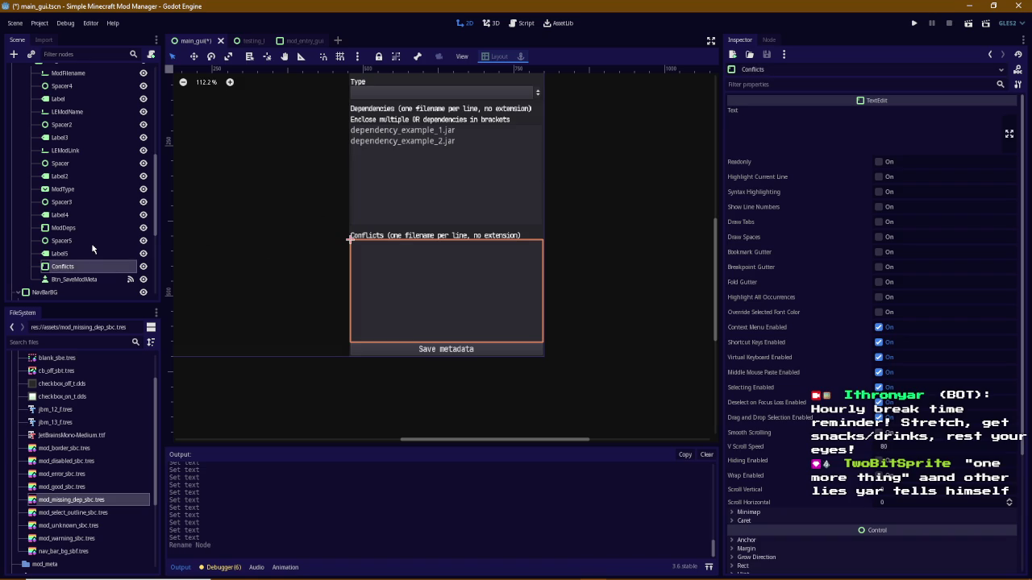
click(66, 271)
key(End)
text(TE)
key(Return)
key(F5)
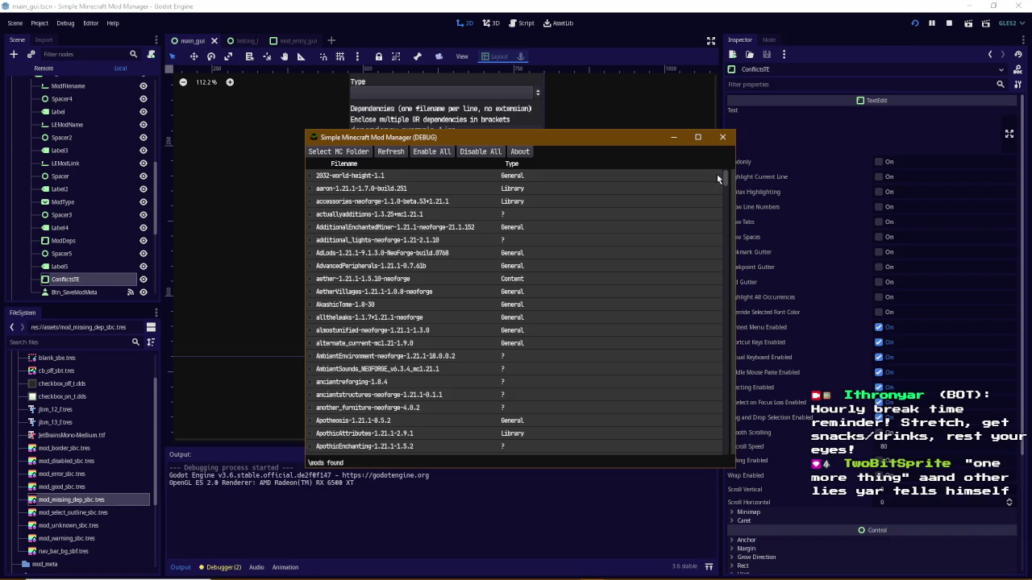
Show AdditionalEnchantedMiner's metadata and widen the window and mod list to inspect the Conflicts field
click(497, 216)
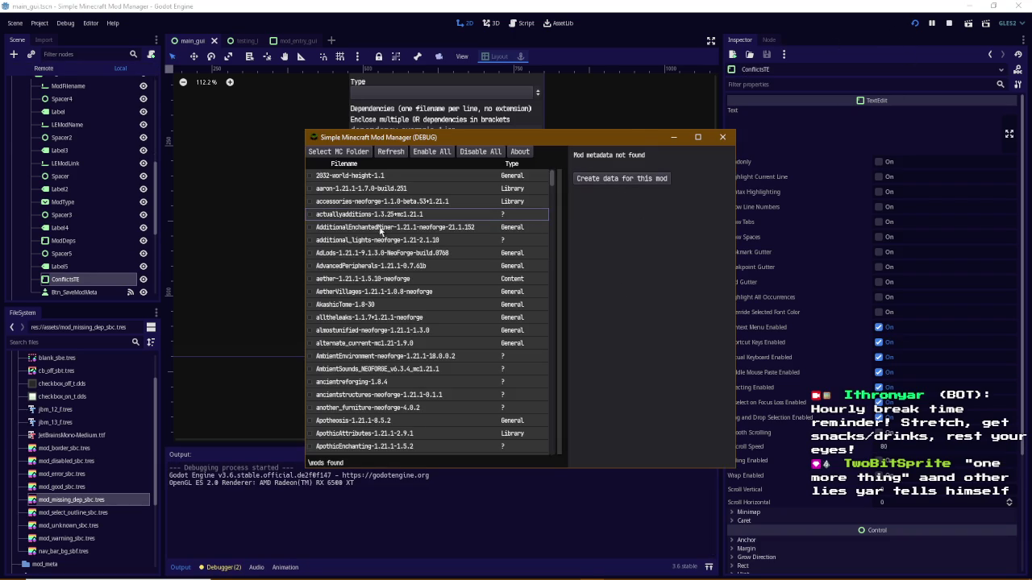
click(376, 227)
click(678, 406)
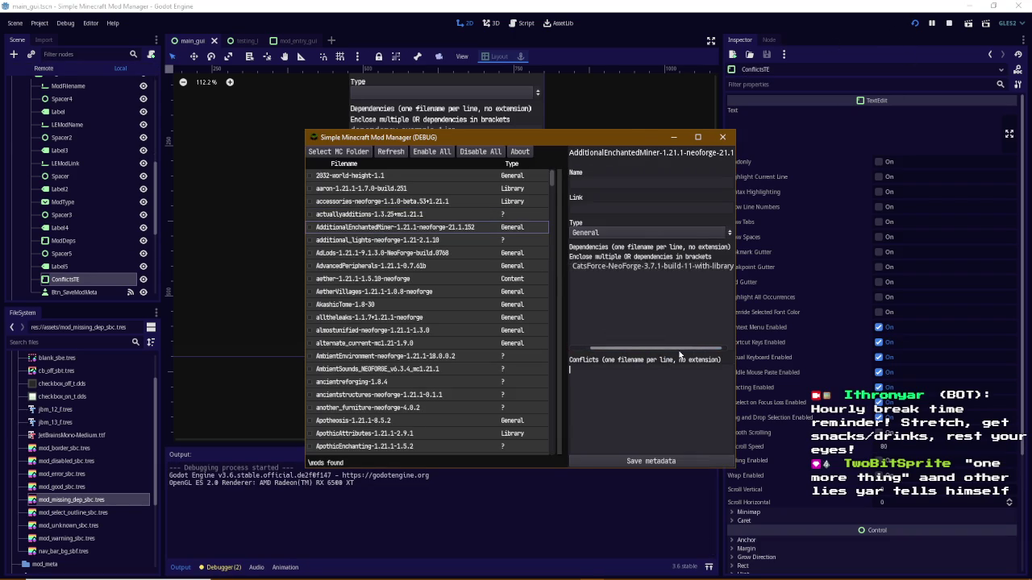
drag(736, 372, 874, 372)
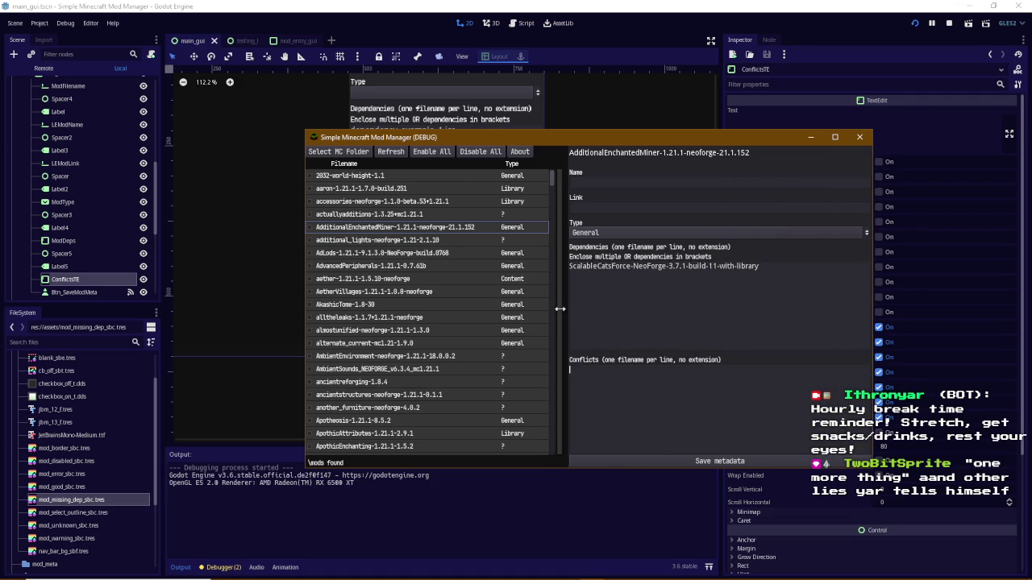
mouse_move(569, 317)
mouse_down()
mouse_move(669, 319)
mouse_move(598, 314)
mouse_up()
drag(586, 181, 589, 457)
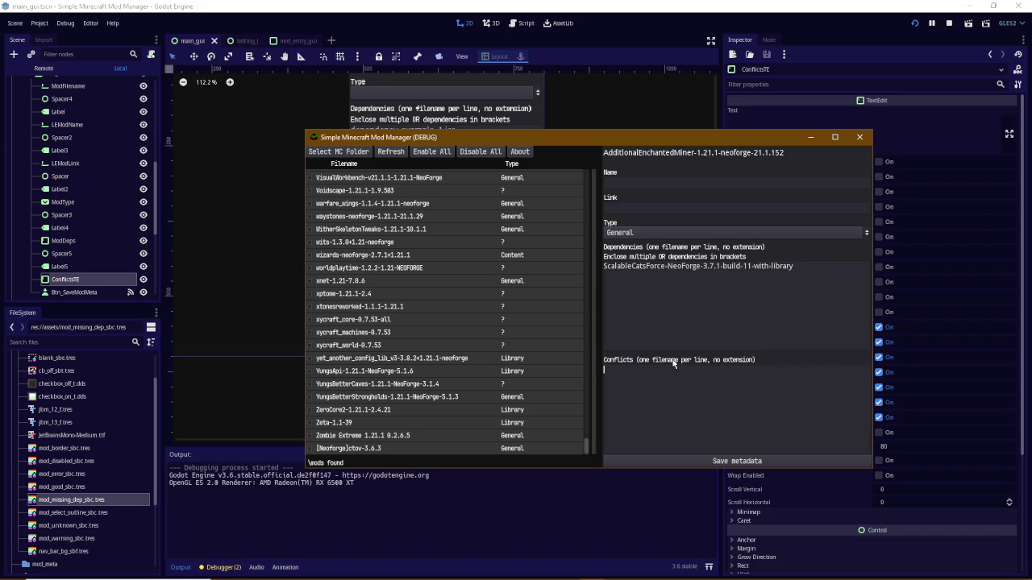
click(590, 4)
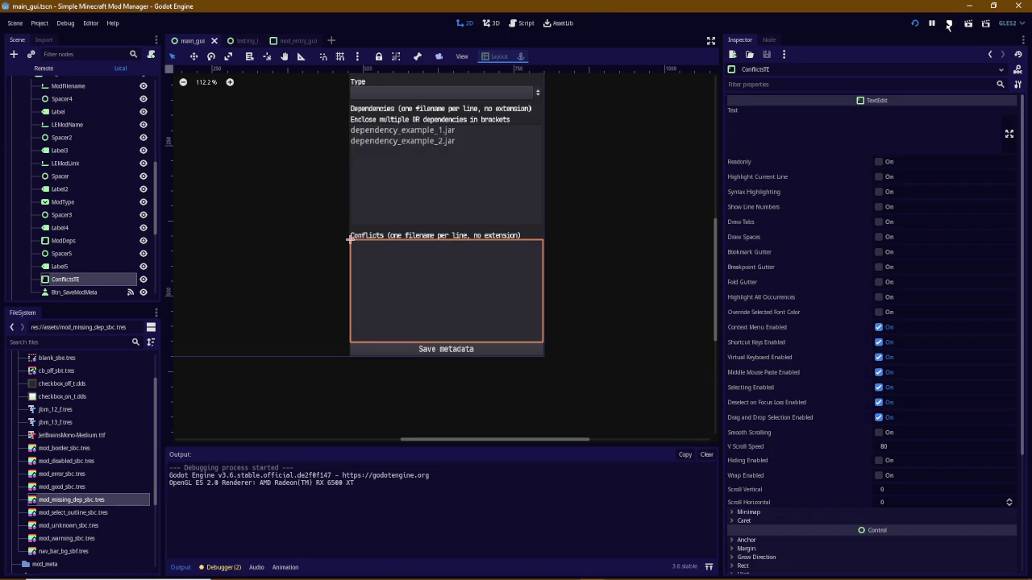
Stop the running Mod Manager game
click(948, 25)
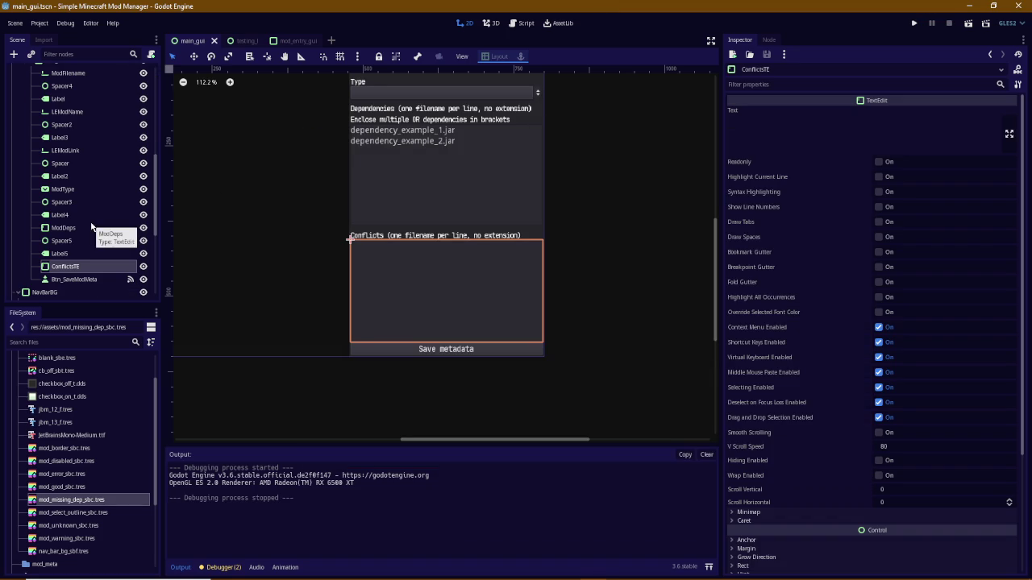
scroll(92, 230, up, 5)
scroll(91, 231, up, 3)
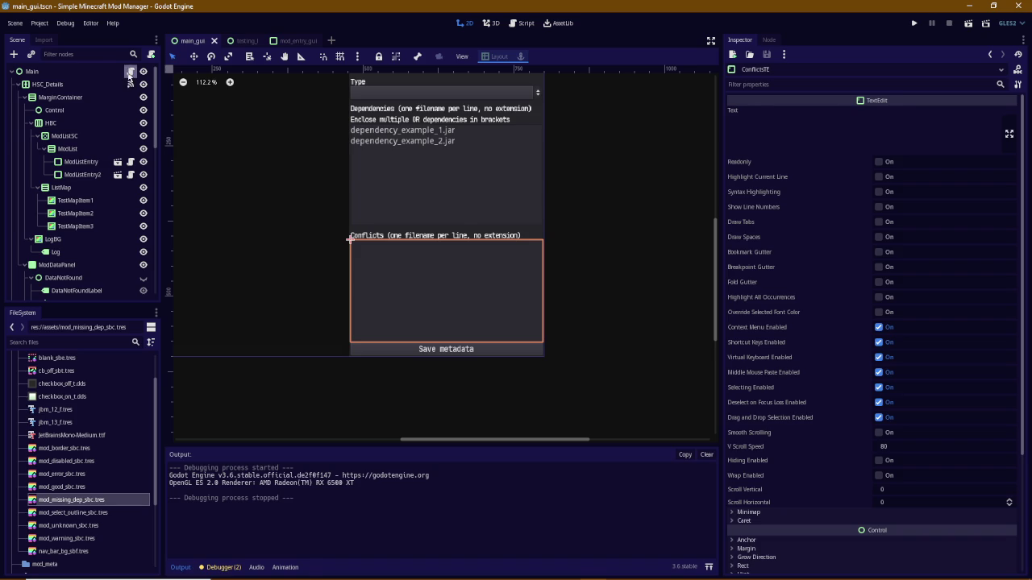
Open main_gui.gd from the Main node and bring update_mod_status into view
click(131, 73)
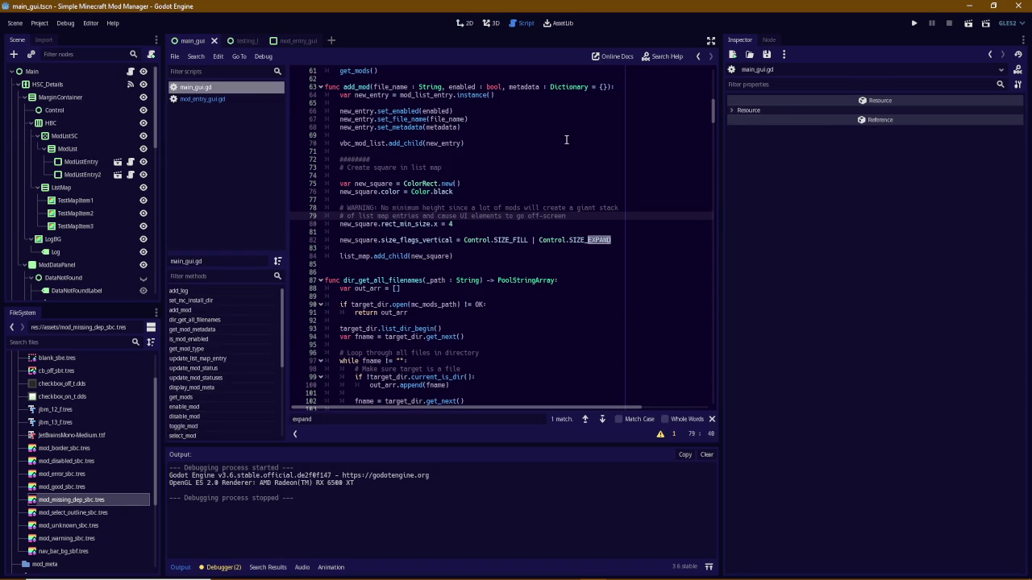
mouse_move(712, 114)
mouse_down()
mouse_move(711, 187)
mouse_move(713, 168)
mouse_up()
scroll(713, 182, down, 8)
scroll(712, 179, up, 5)
scroll(491, 317, down, 9)
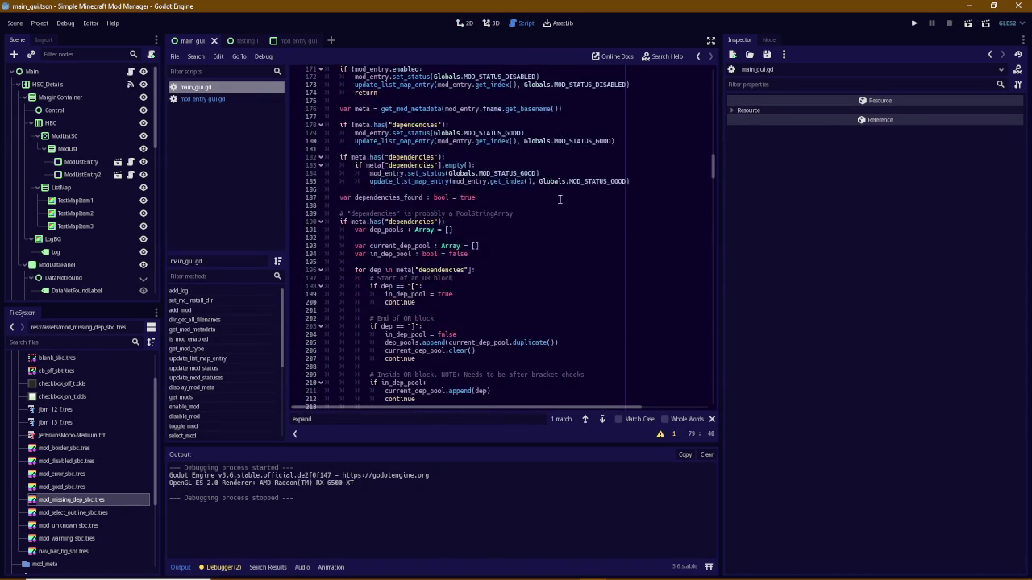
scroll(492, 317, down, 8)
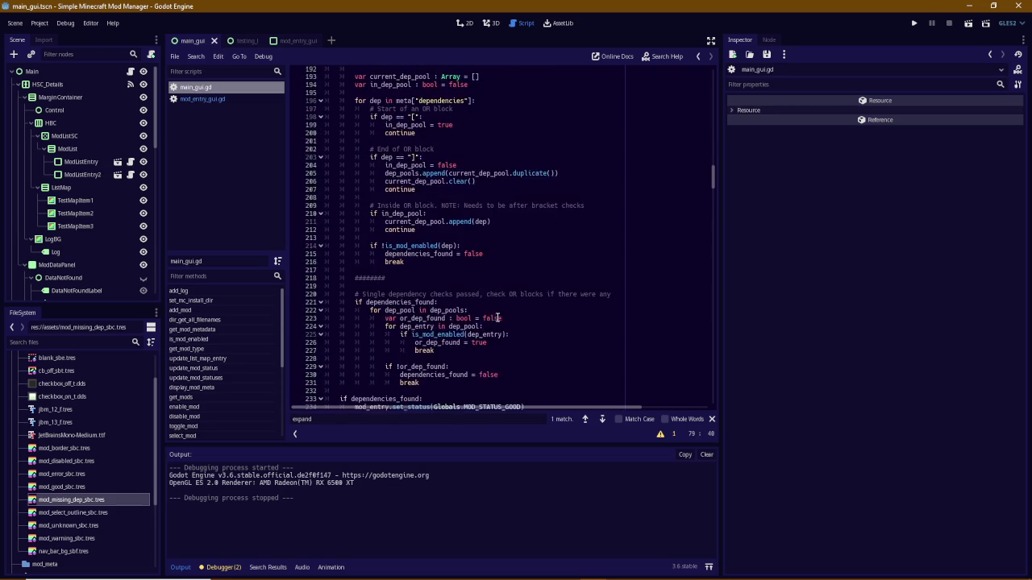
scroll(499, 317, up, 16)
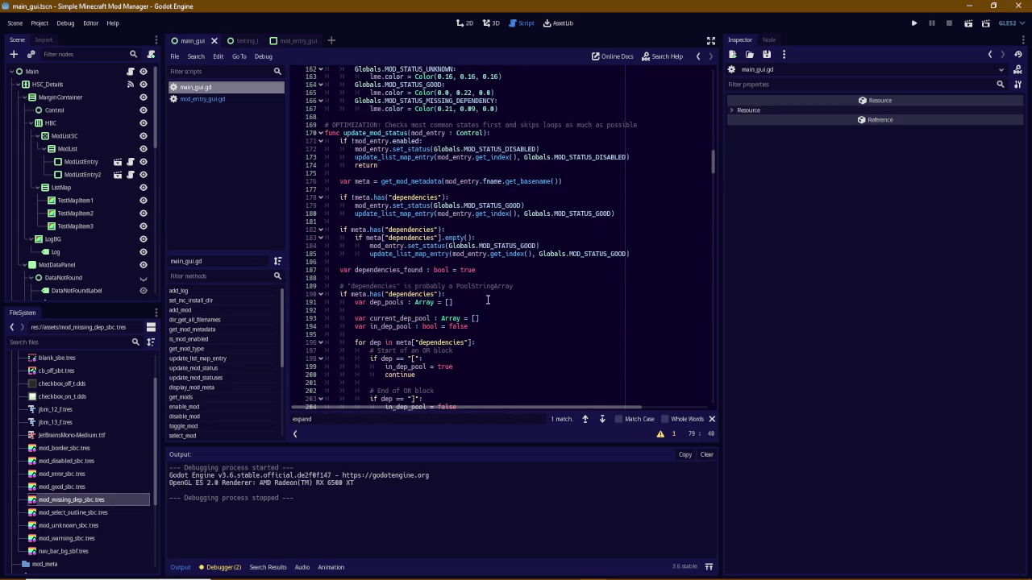
scroll(425, 227, down, 13)
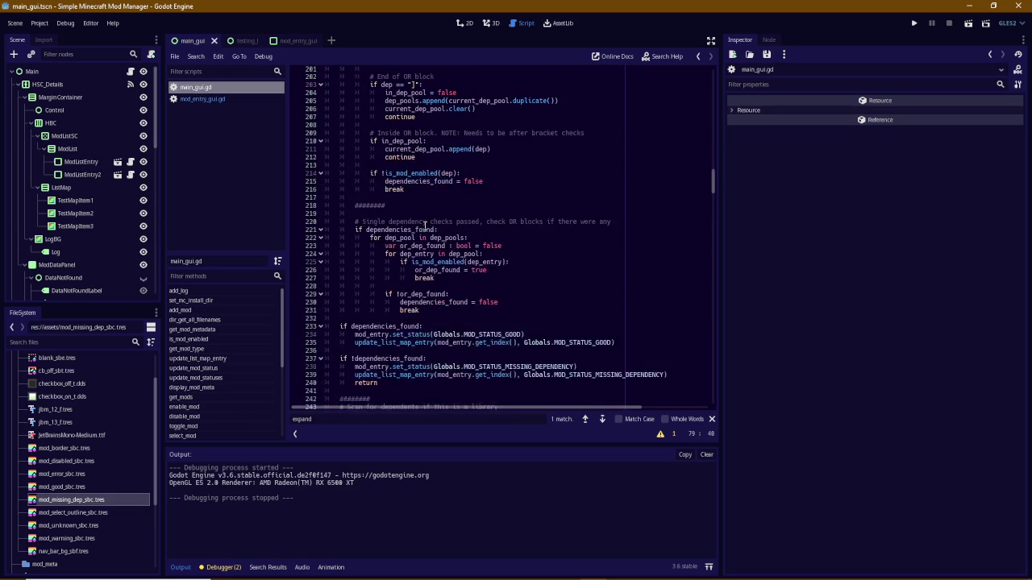
scroll(424, 228, up, 16)
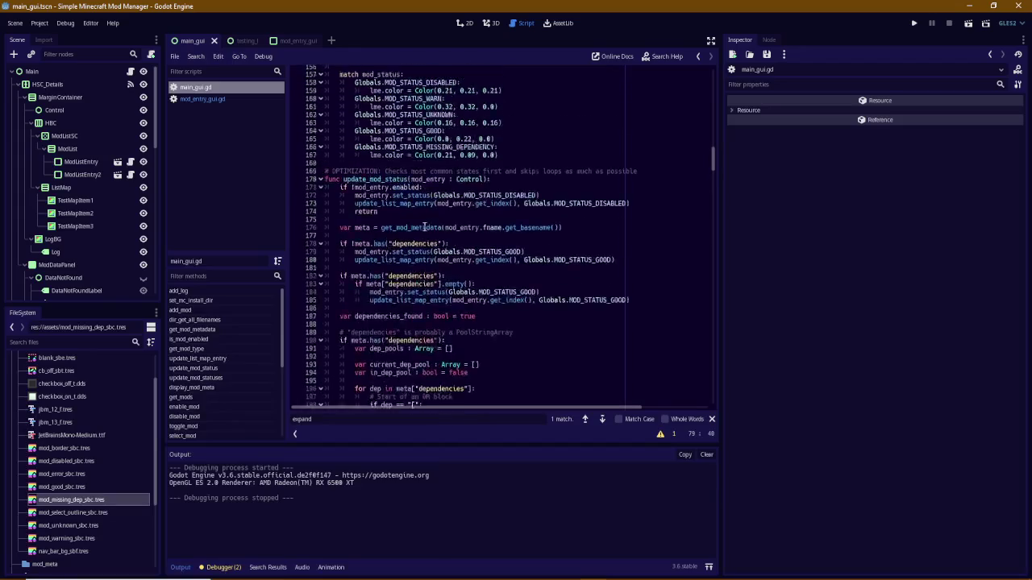
Add two ######## comment divider lines right after the get_mod_metadata line
click(418, 259)
key(Return)
key(Return)
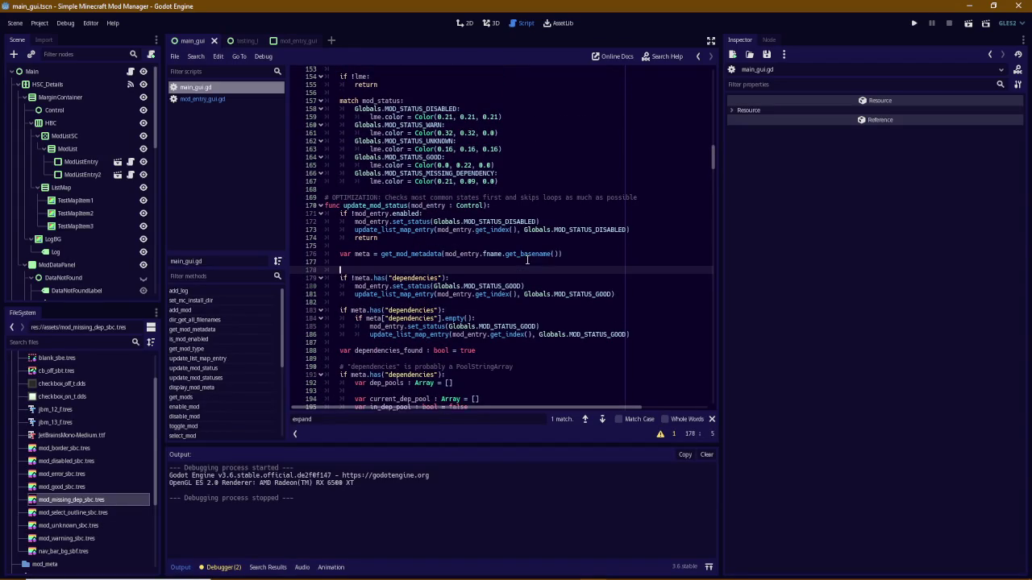
text(#######)
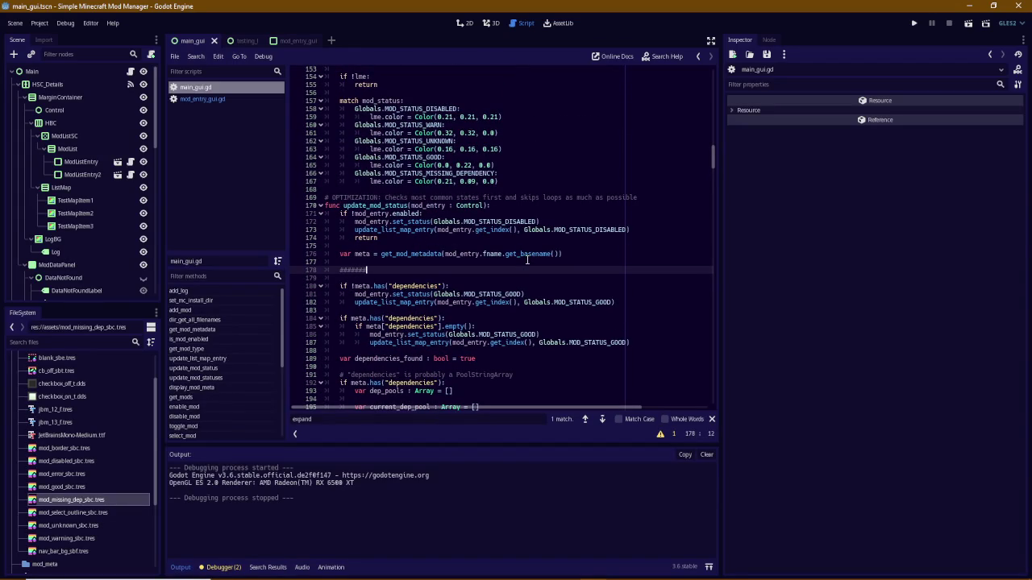
key(Home)
key(Return)
key(Return)
key(Up)
key(Up)
text(####)
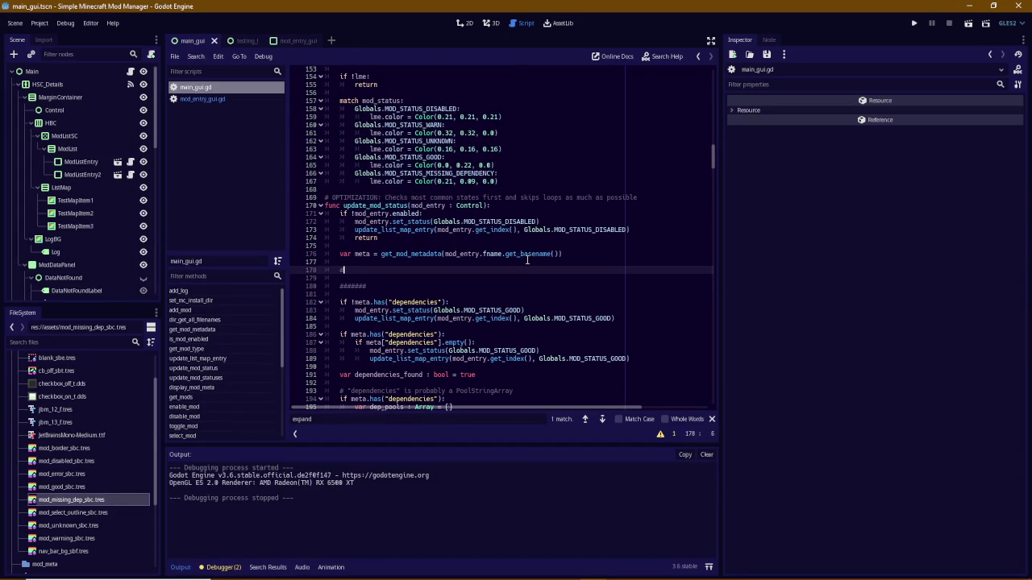
text(####)
key(Down)
key(Down)
text(#)
Insert empty lines between the two dividers, then trim one extra blank line
key(Home)
key(Return)
key(Up)
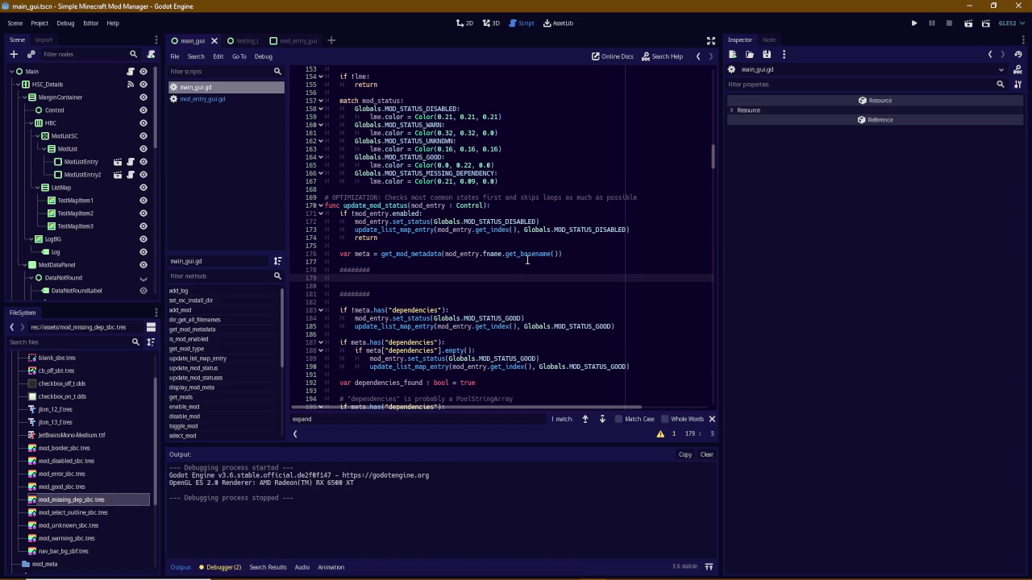
key(Return)
key(Up)
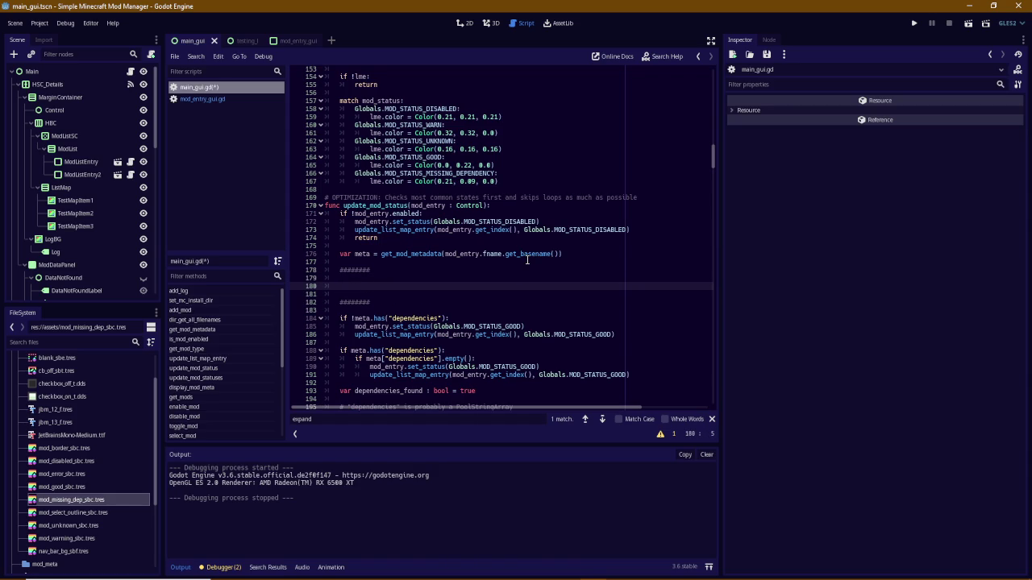
drag(352, 199, 568, 198)
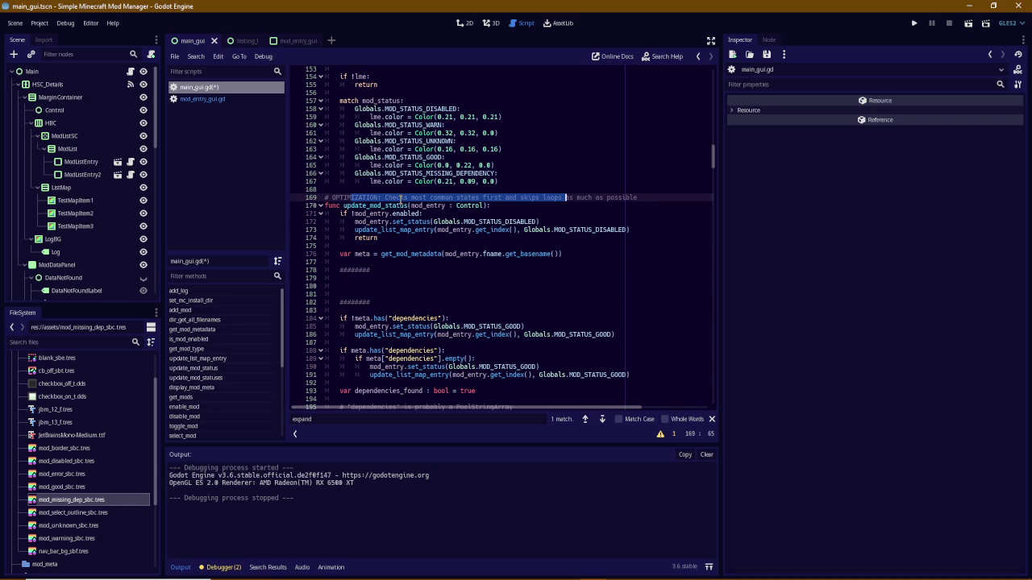
click(397, 287)
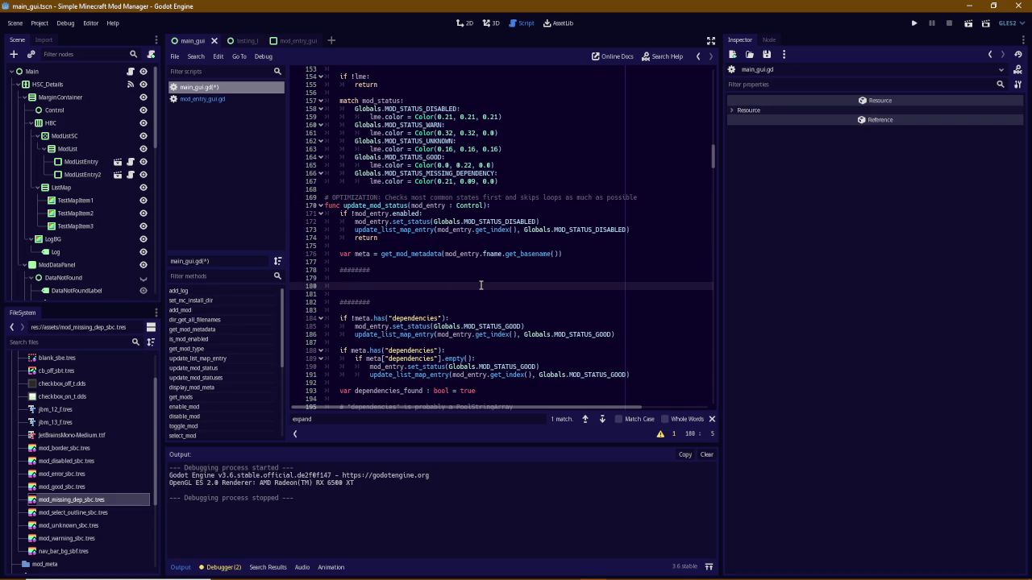
scroll(480, 285, down, 2)
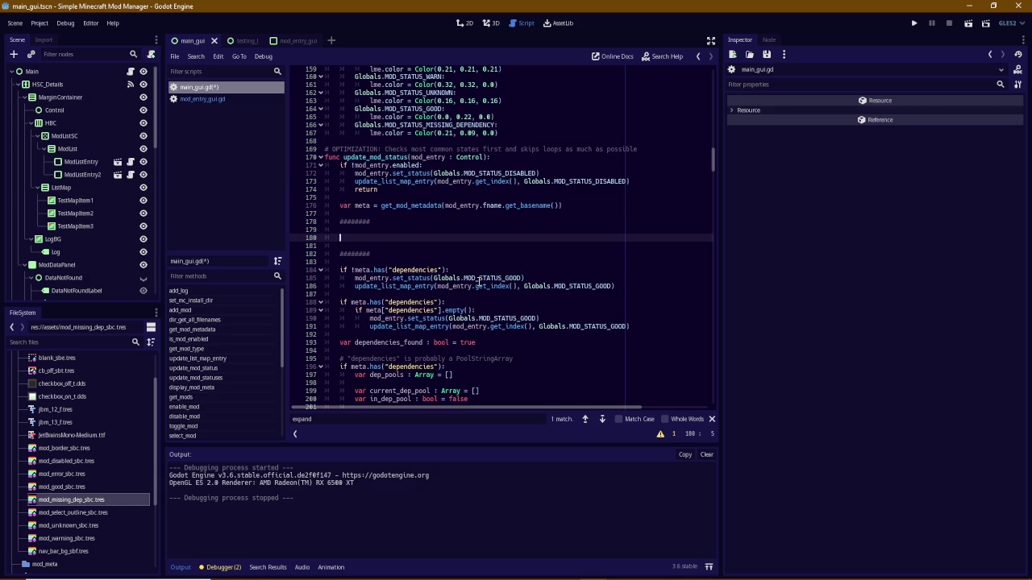
key(BackSpace)
key(BackSpace)
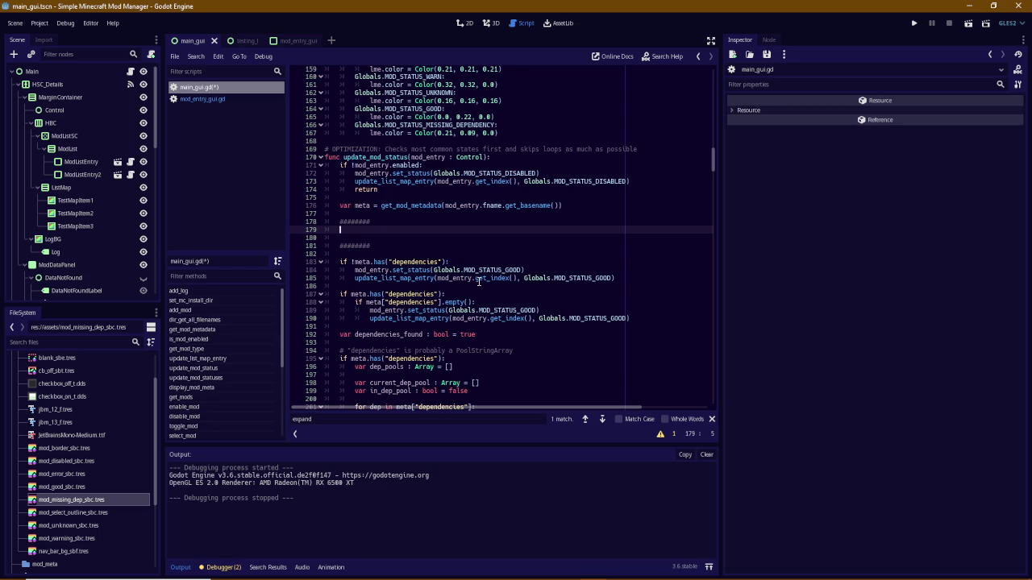
Add an if meta.has("conflicts"): block and declare 'var conflicts_found : bool = false' above it
key(Return)
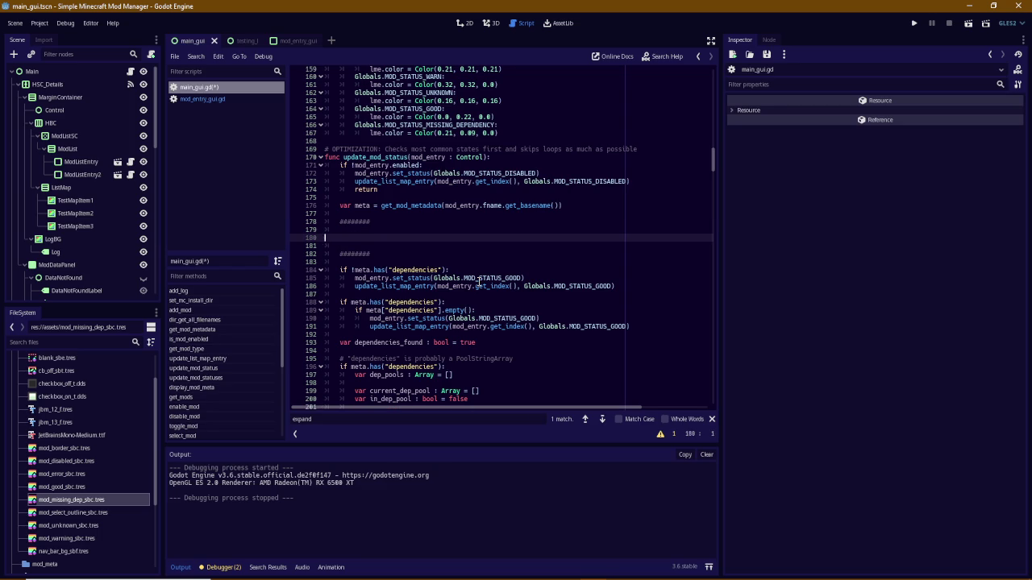
text(ifmeta.has("conflicts"))
text(:)
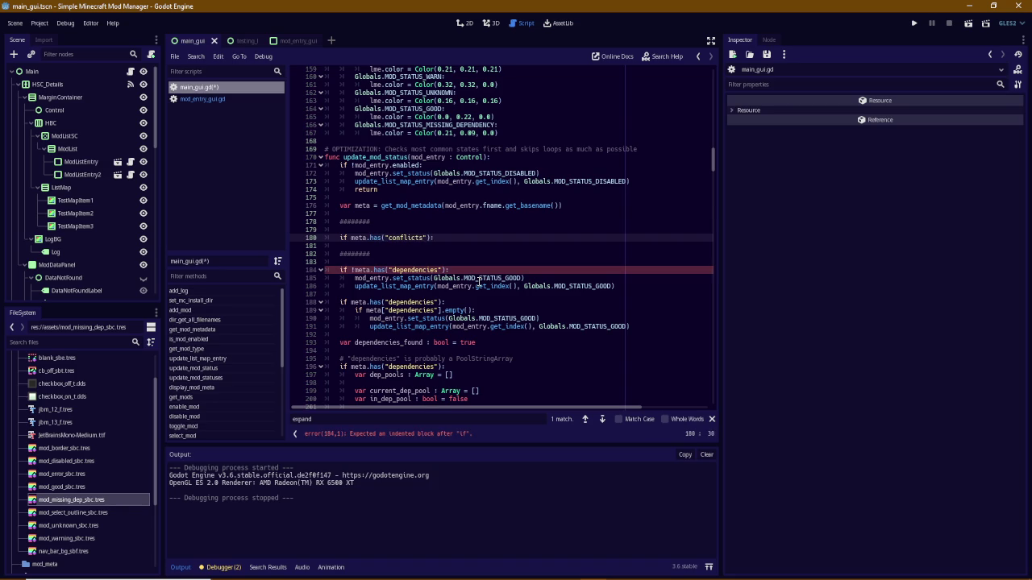
key(Return)
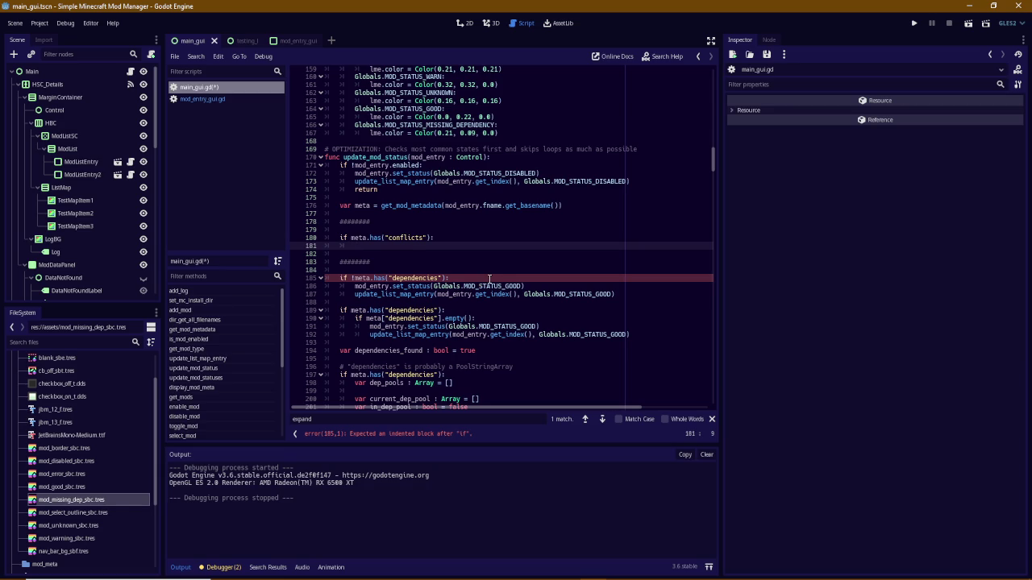
text(if meta)
text(["conflicts"])
text(.empty())
text(:)
key(Return)
key(Up)
key(Up)
key(Return)
key(Return)
key(Up)
key(Up)
text(var conflicts)
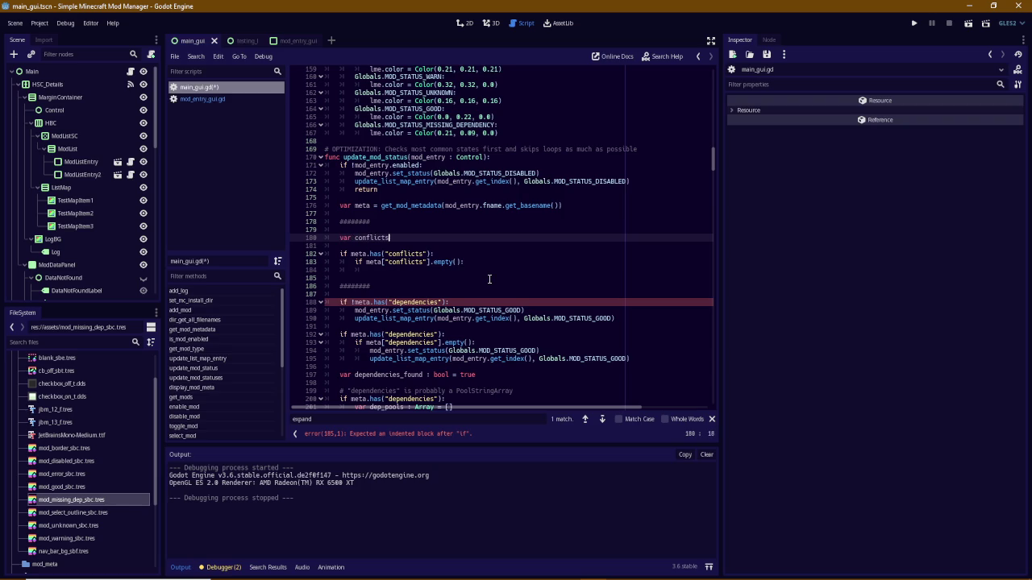
text(_found : bool = false)
Delete the empty-conflicts check line and start a for loop over meta["conflicts"]
key(Down)
key(Down)
key(Down)
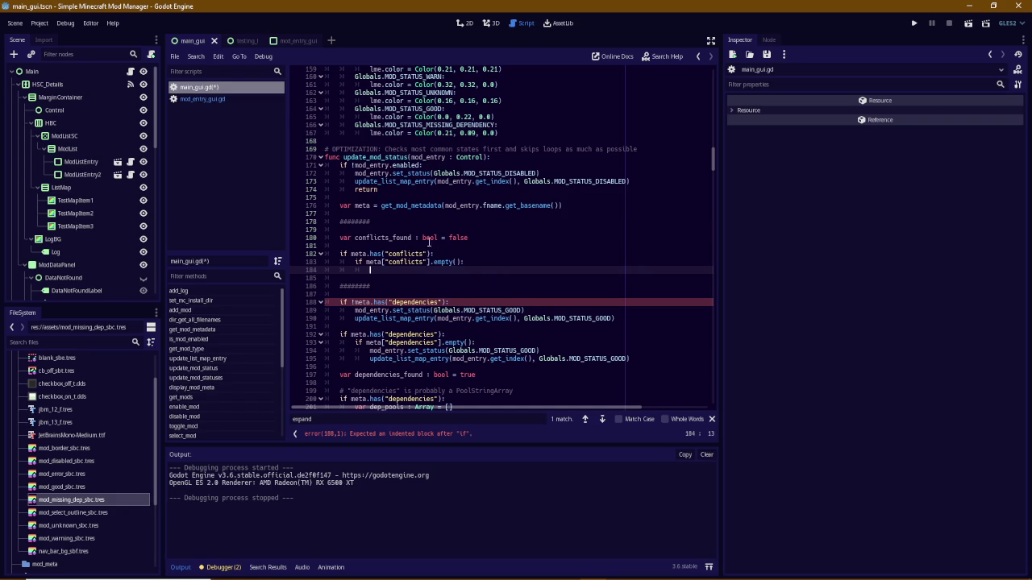
key(shift+Up)
key(shift+Home)
key(BackSpace)
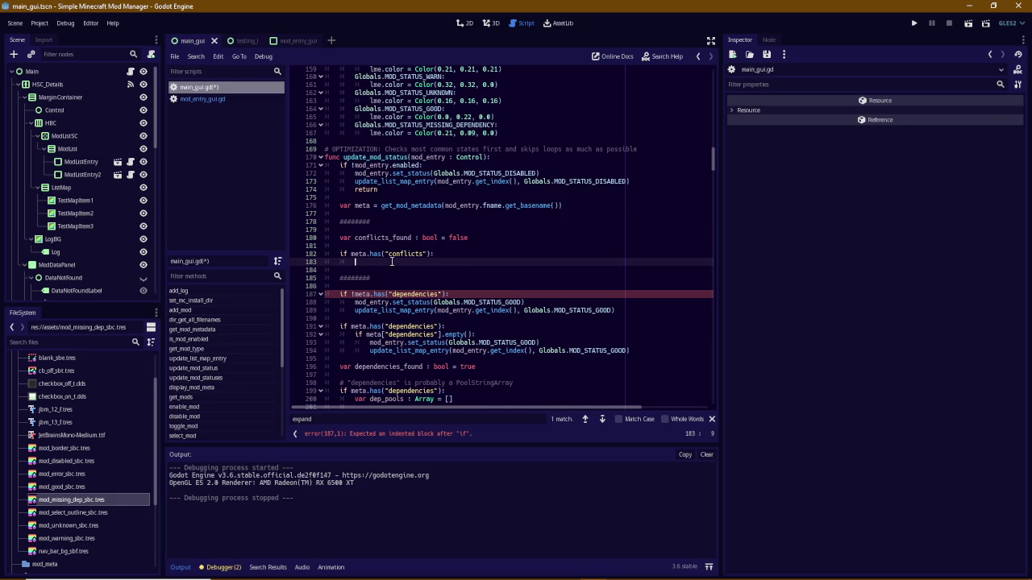
text(for )
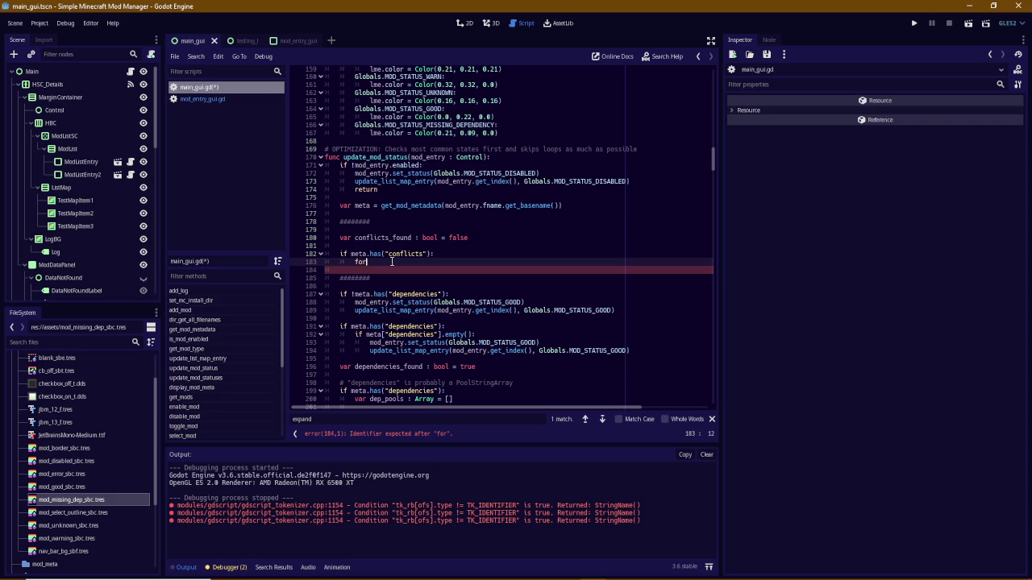
text(entry )
text(in )
text(meta[)
text("conflicts"]:)
In the loop, set conflict_found = true and break when is_mod_enabled(entry)
key(Return)
text(if )
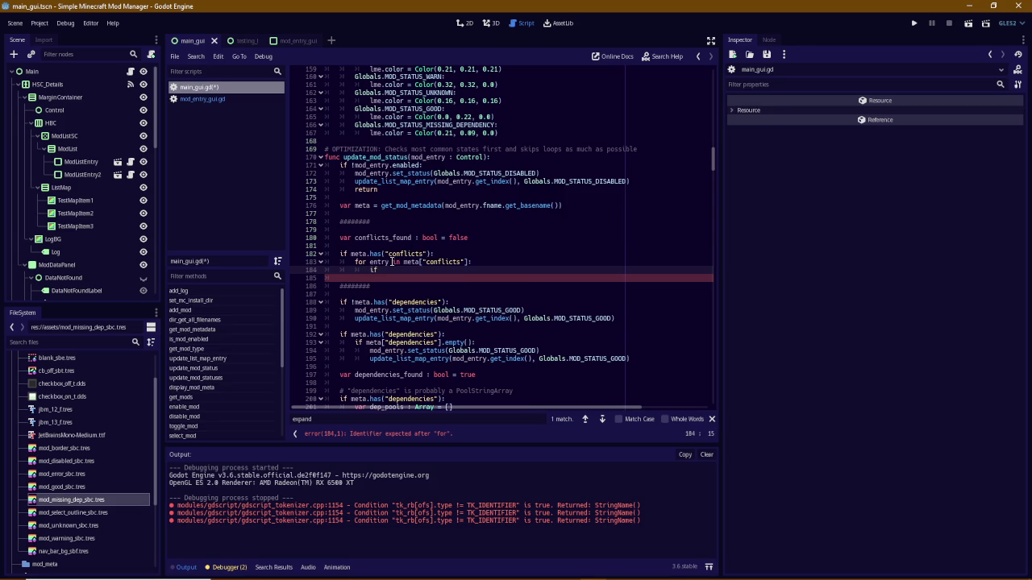
text(is_mo)
key(Return)
text(entry):)
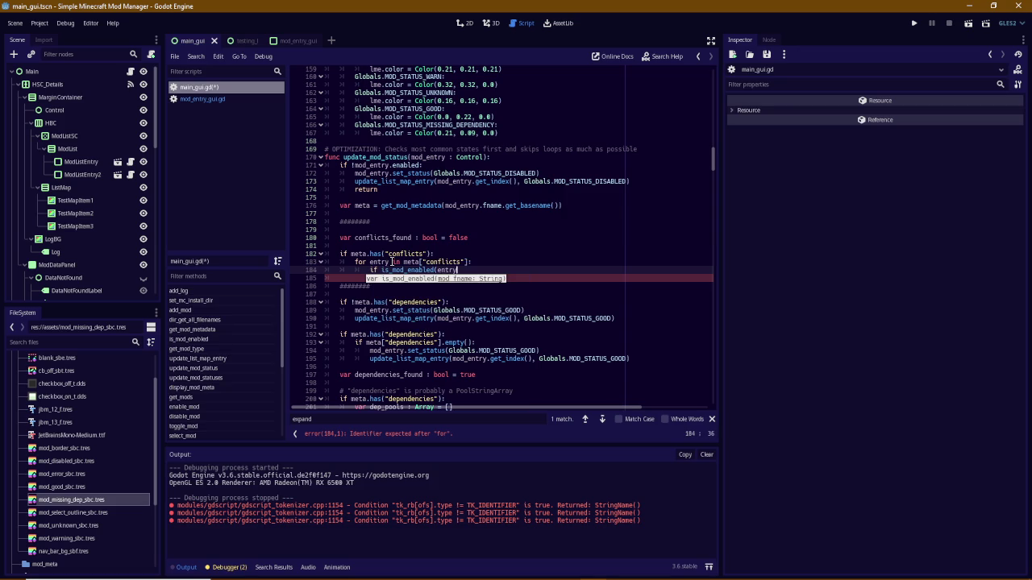
key(Return)
text(conflict)
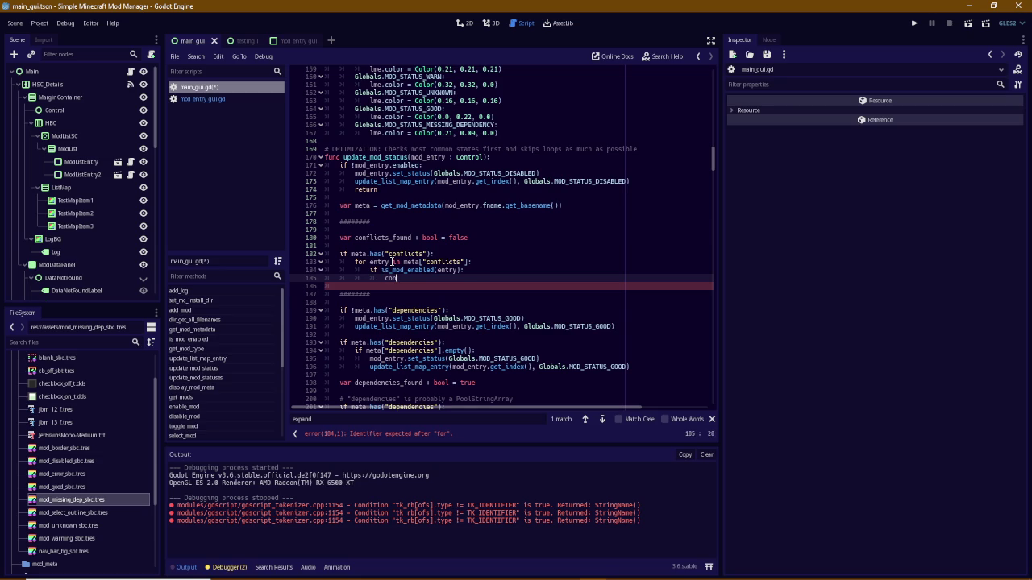
click(387, 237)
click(420, 276)
text(_found = )
text(true)
key(Return)
text(break)
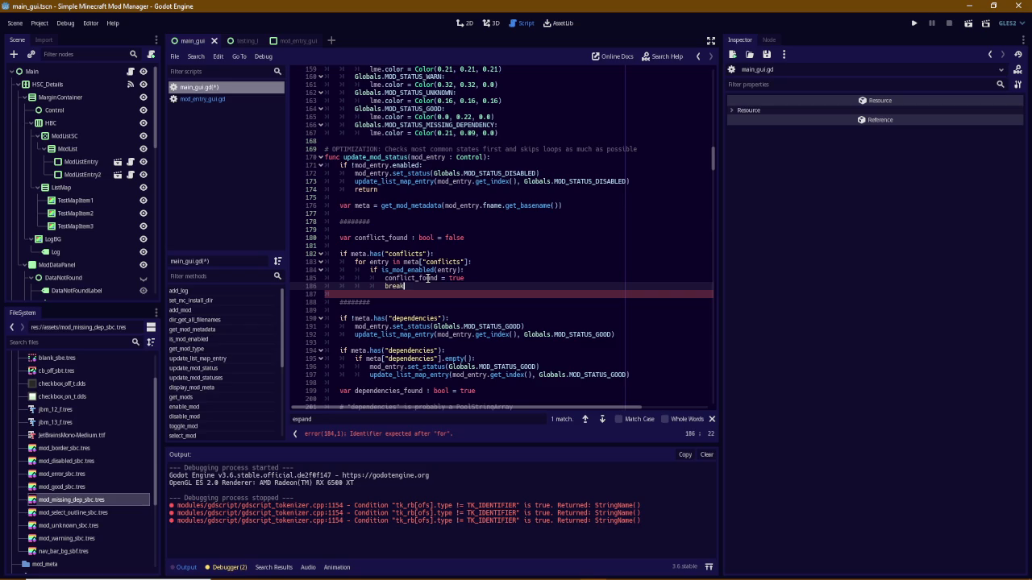
key(Return)
Add an if conflict_found: block after the loop
key(Return)
text(if conflic)
key(Return)
text(:)
key(Return)
scroll(427, 278, down, 5)
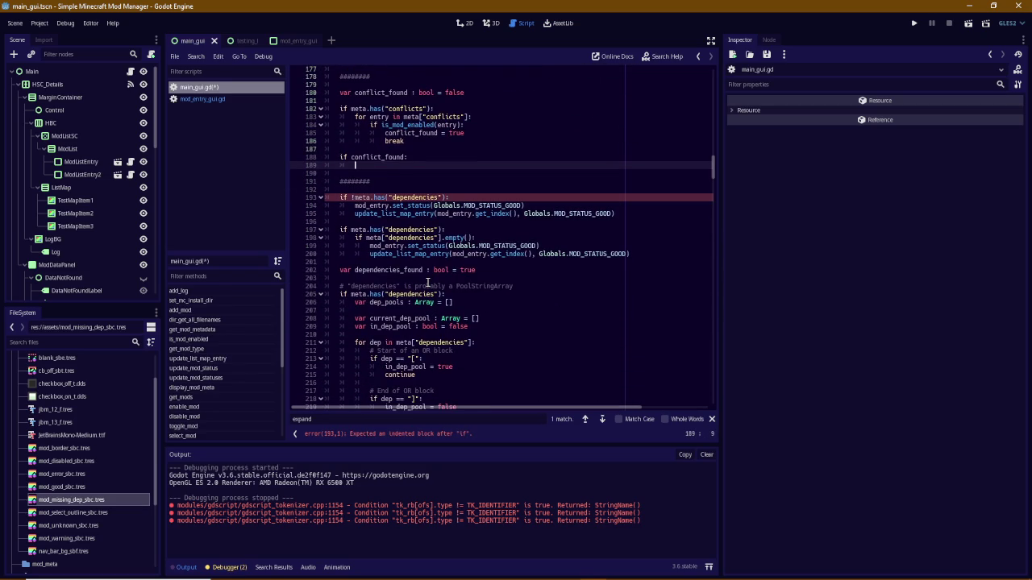
Paste the missing-dependency status lines into the conflict_found block
scroll(427, 282, down, 14)
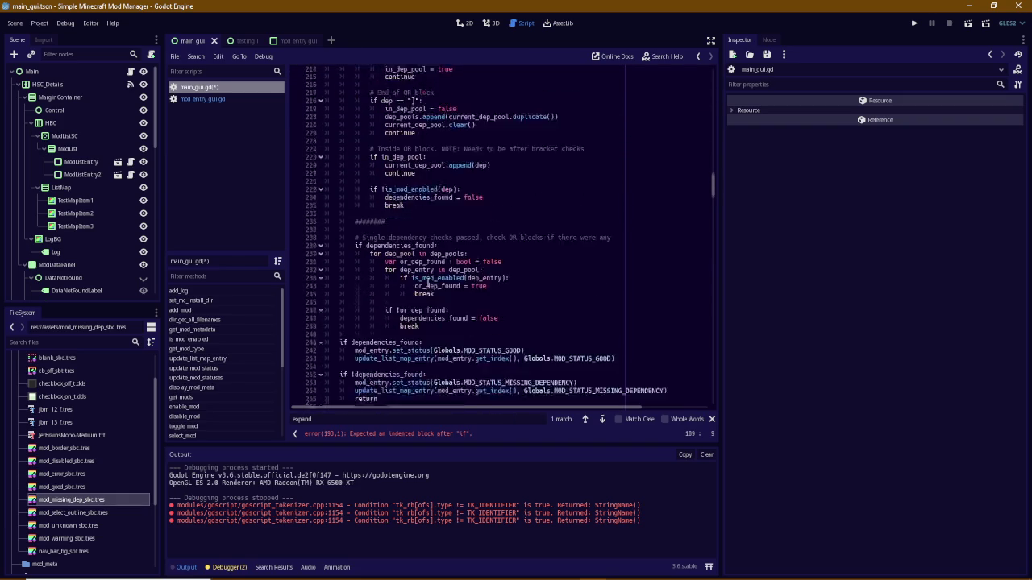
scroll(427, 282, down, 5)
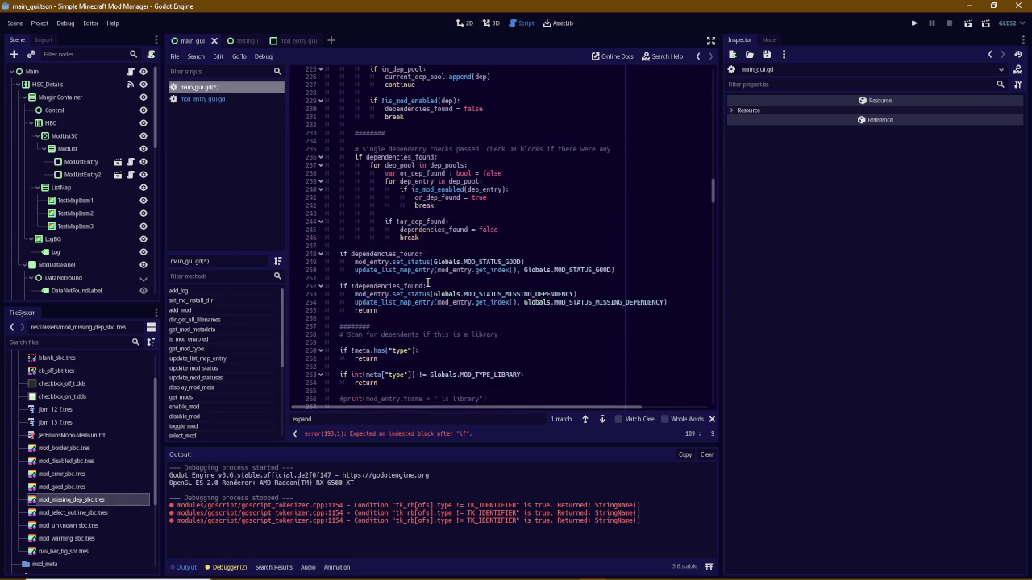
drag(406, 232, 290, 216)
key(ctrl+c)
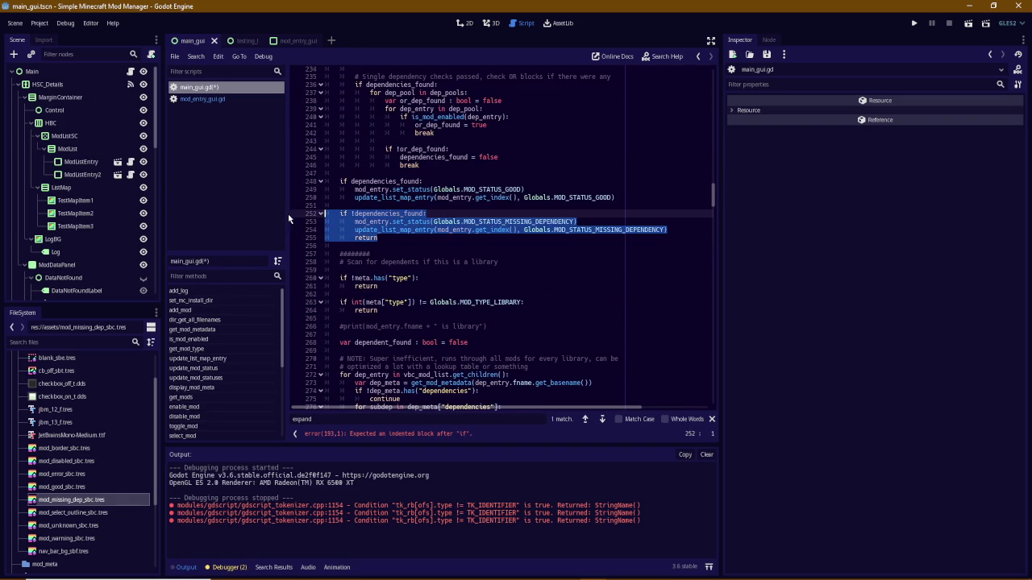
scroll(442, 214, up, 7)
scroll(443, 214, up, 12)
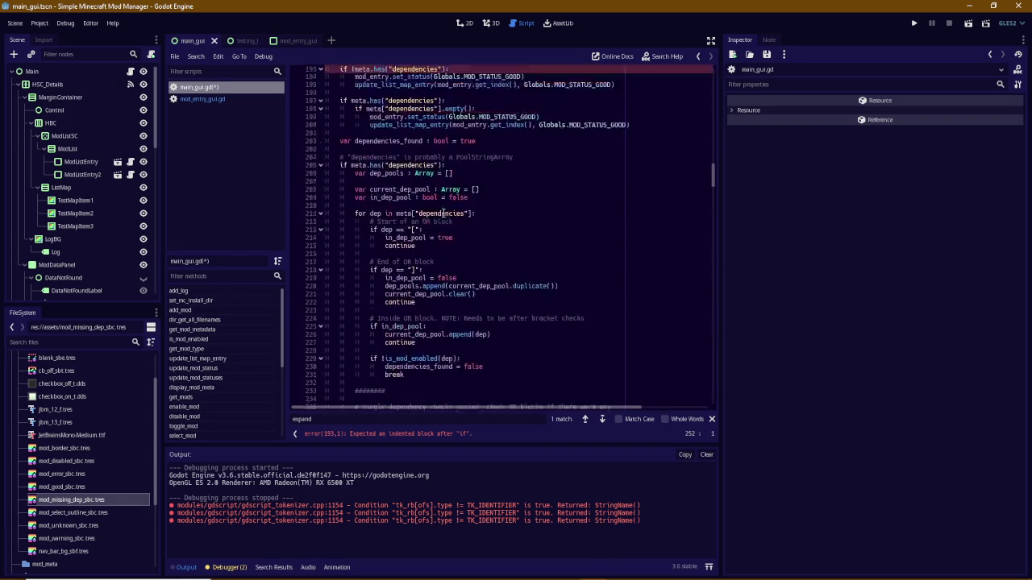
click(392, 165)
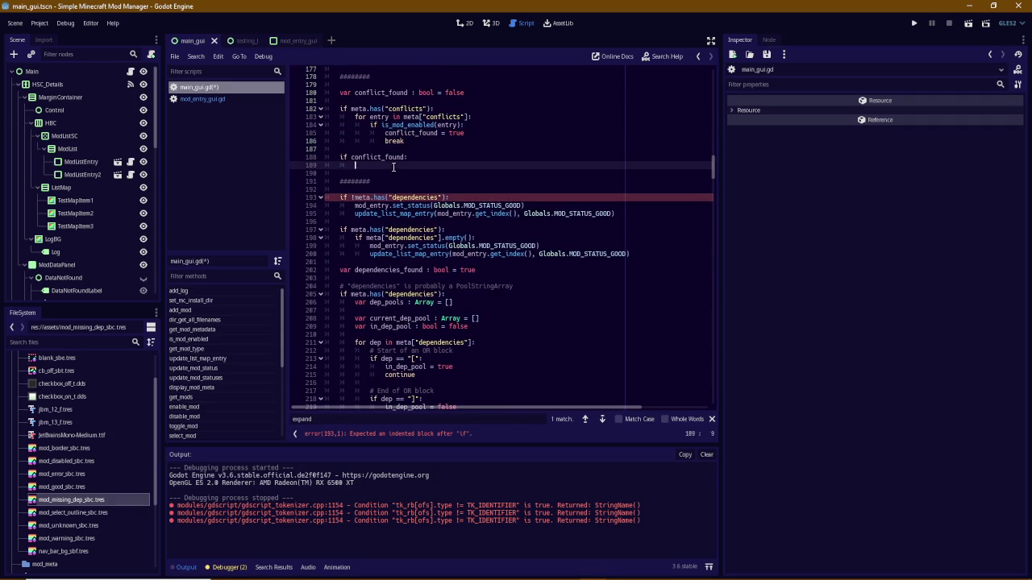
key(ctrl+v)
Change both constants to MOD_STATUS_ERROR, remove the leftover dependencies check, save and run the project
double_click(537, 173)
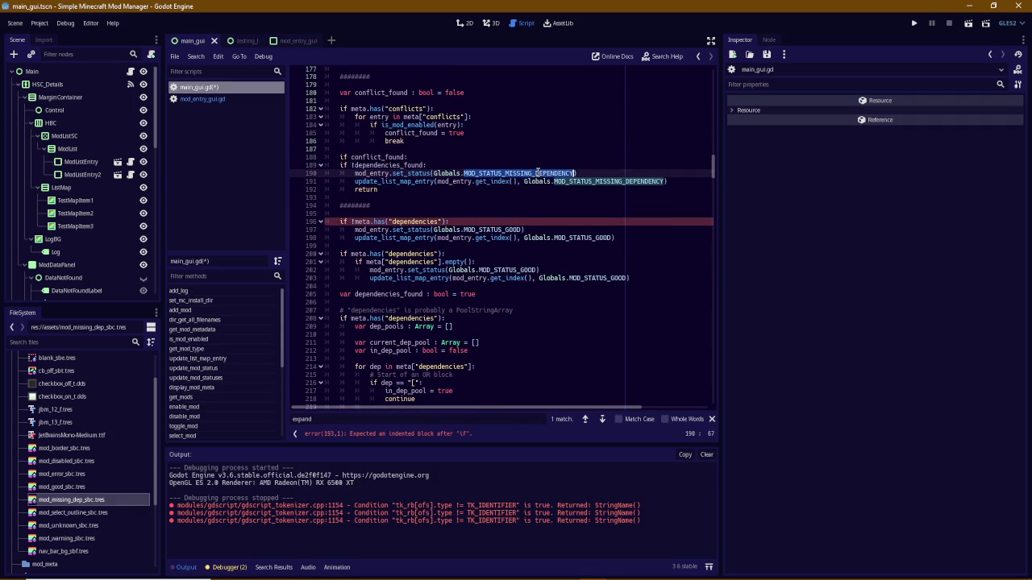
text(MOD_STATUS_ERROR)
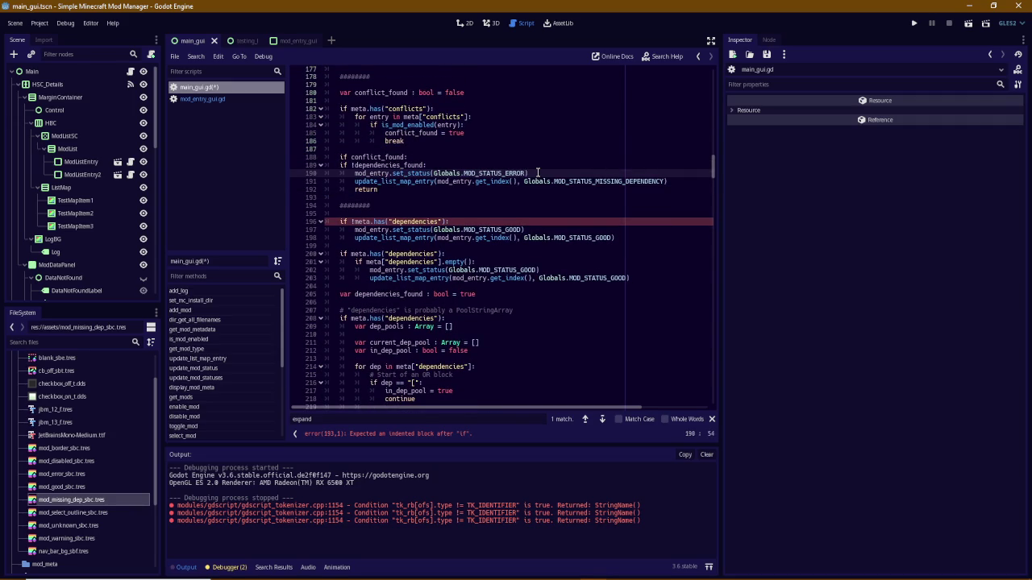
double_click(624, 181)
text(MOD_STATUS_ERROR)
drag(431, 165, 436, 159)
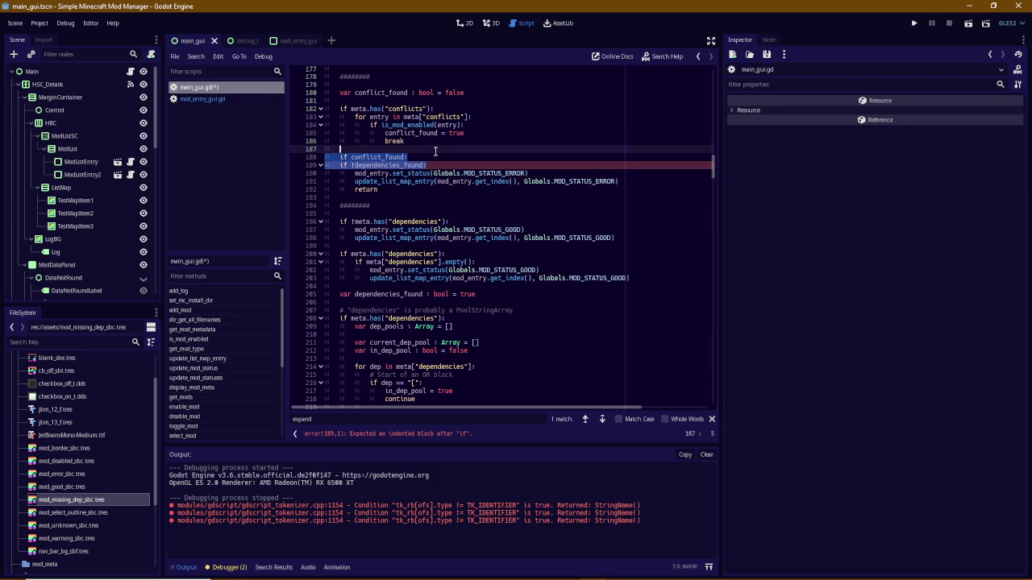
key(Delete)
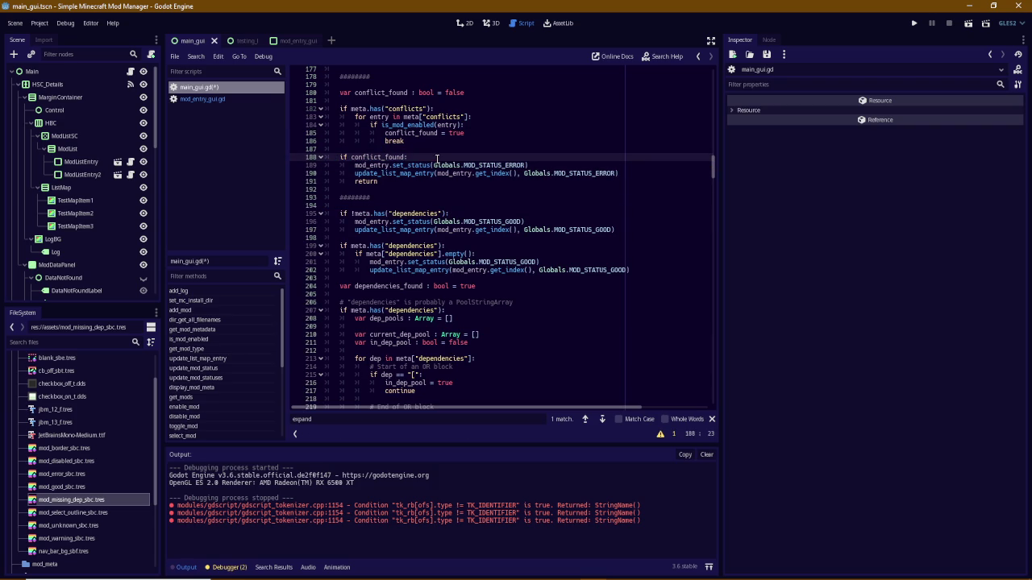
key(ctrl+s)
click(914, 23)
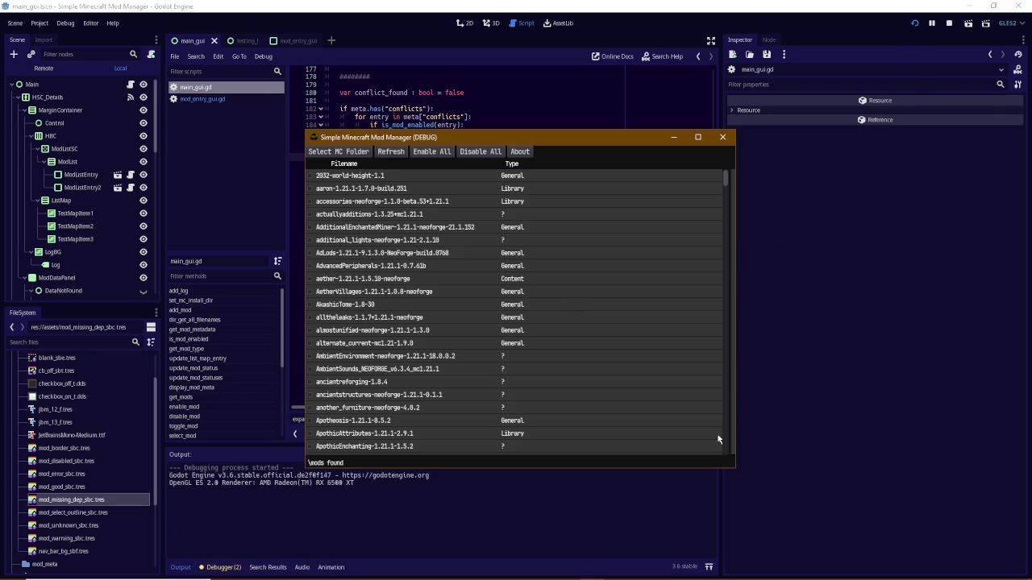
Save metadata for ancientstructures listing ancientreforging-1.8.4 as a conflict
drag(735, 472, 840, 472)
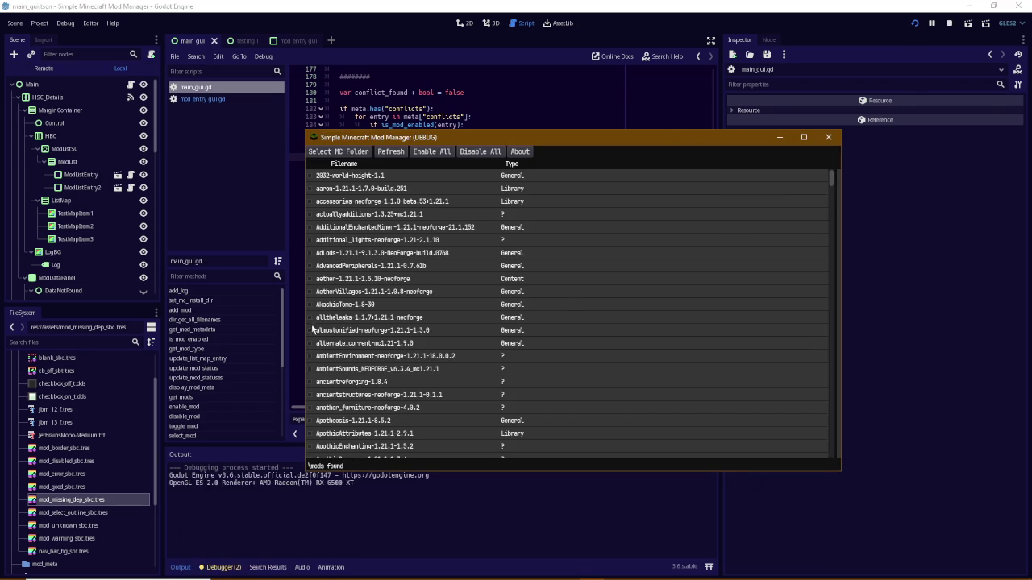
scroll(358, 331, down, 1)
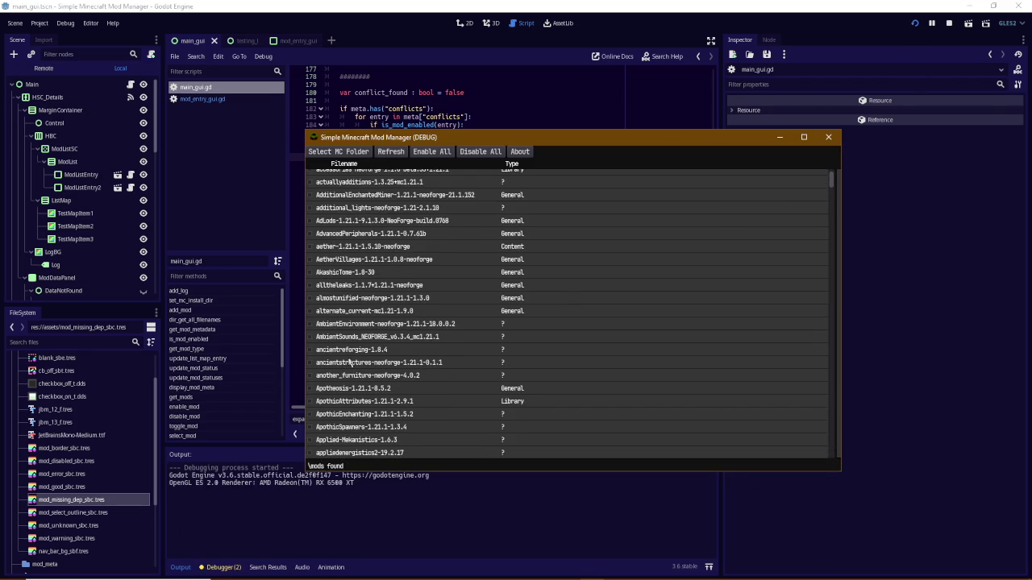
click(352, 365)
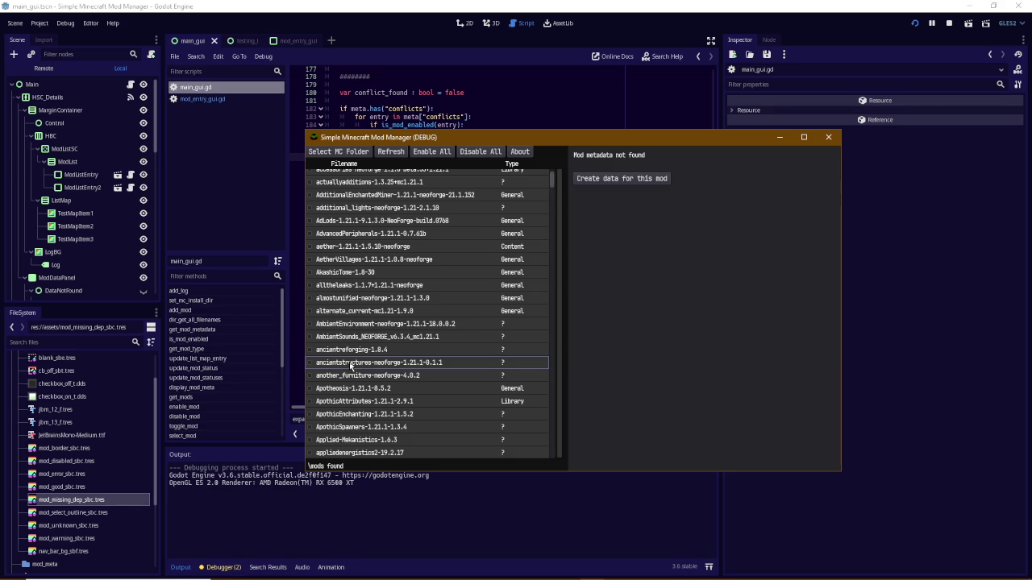
click(616, 179)
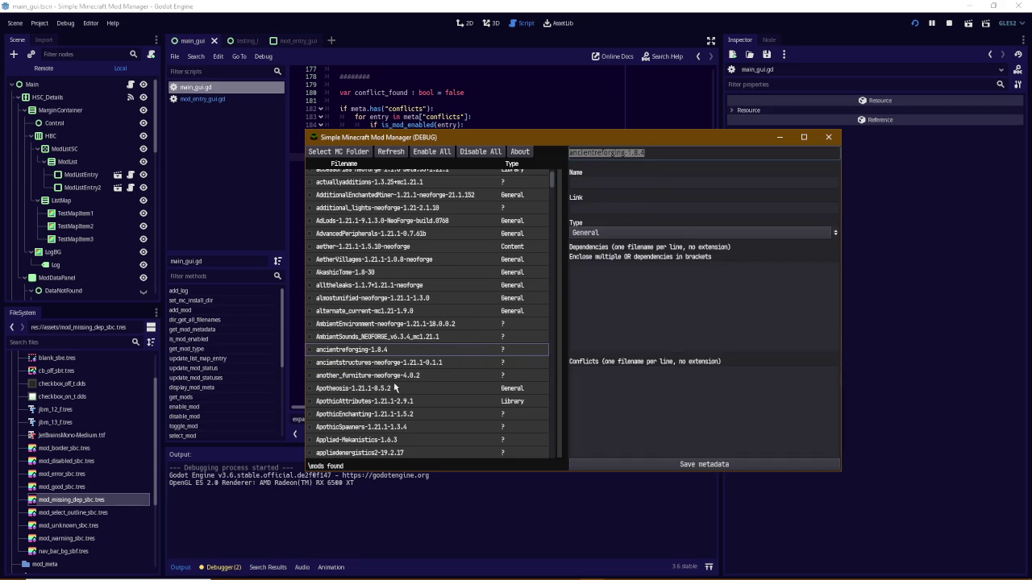
click(358, 365)
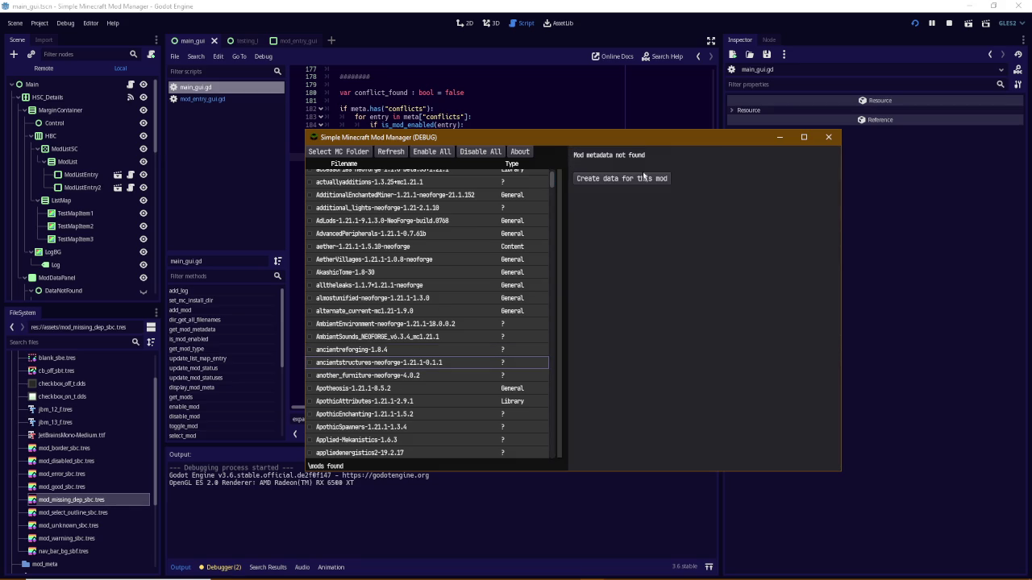
click(636, 179)
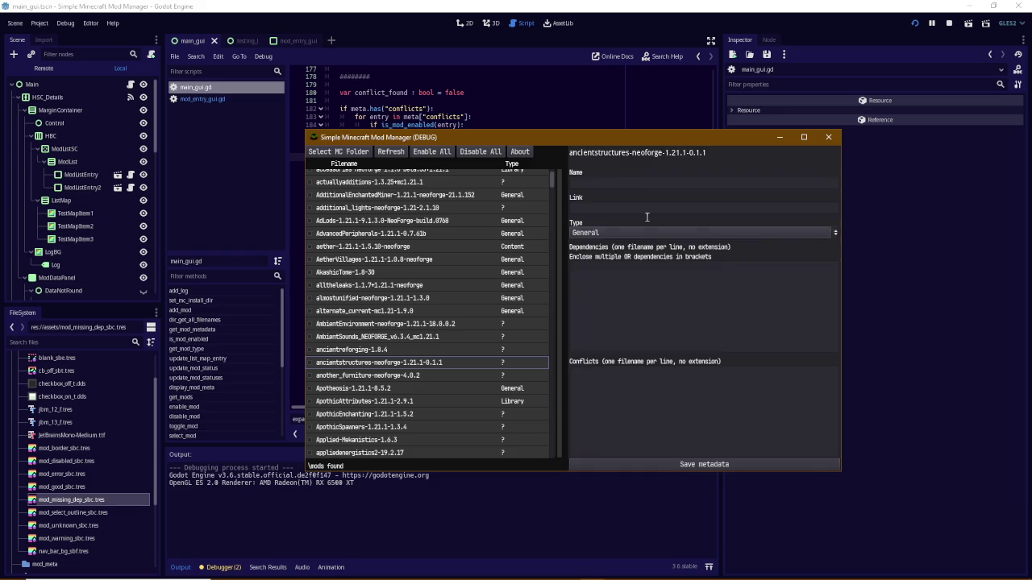
text(ancientreforging-1.8.4)
click(736, 465)
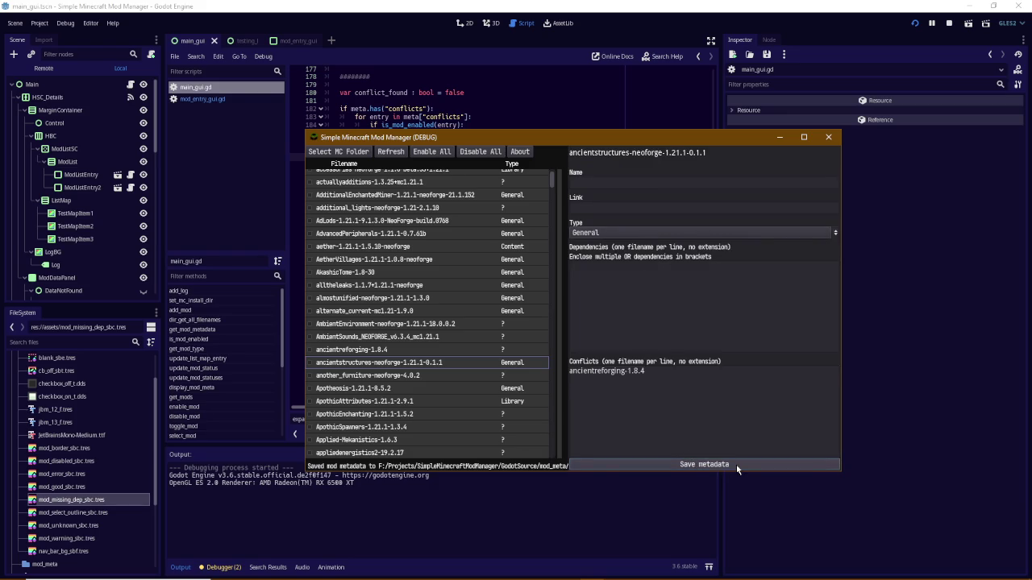
Enable ancientstructures and ancientreforging-1.8.4, then close the running mod manager
click(311, 363)
click(312, 351)
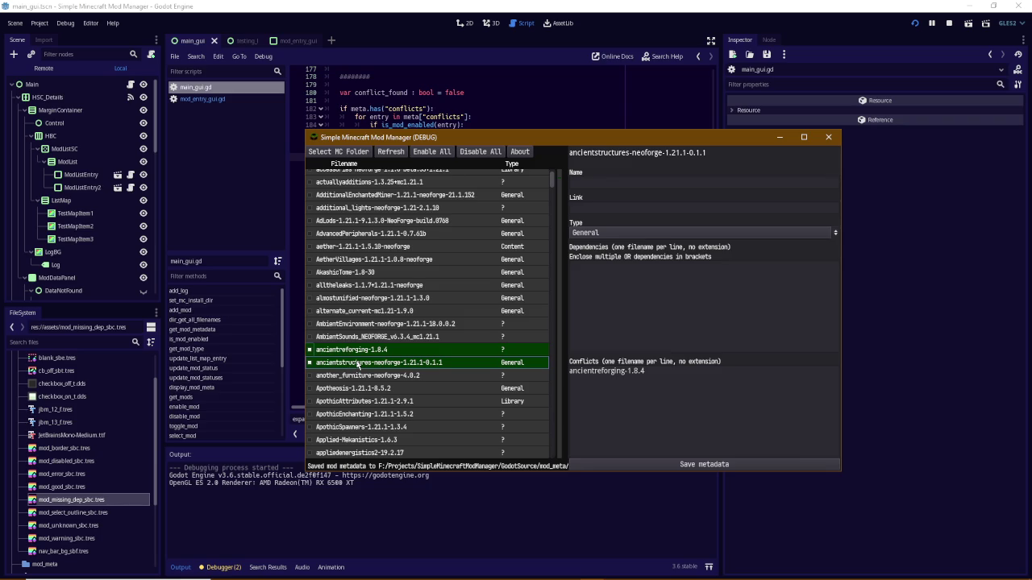
key(alt+F4)
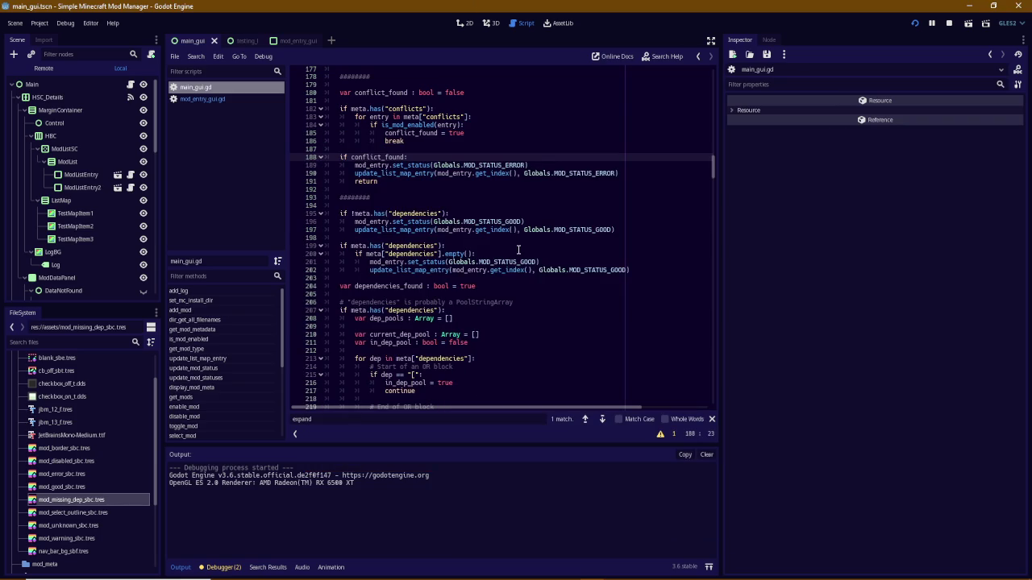
Search the script for 'save' to reach the metadata-saving cleanup loop
click(472, 147)
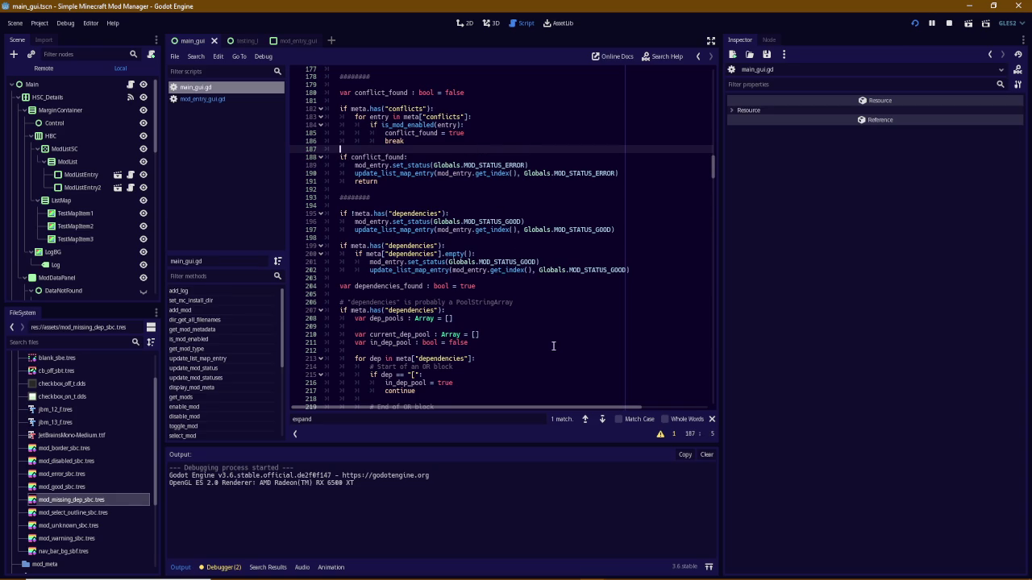
key(ctrl+f)
text(save)
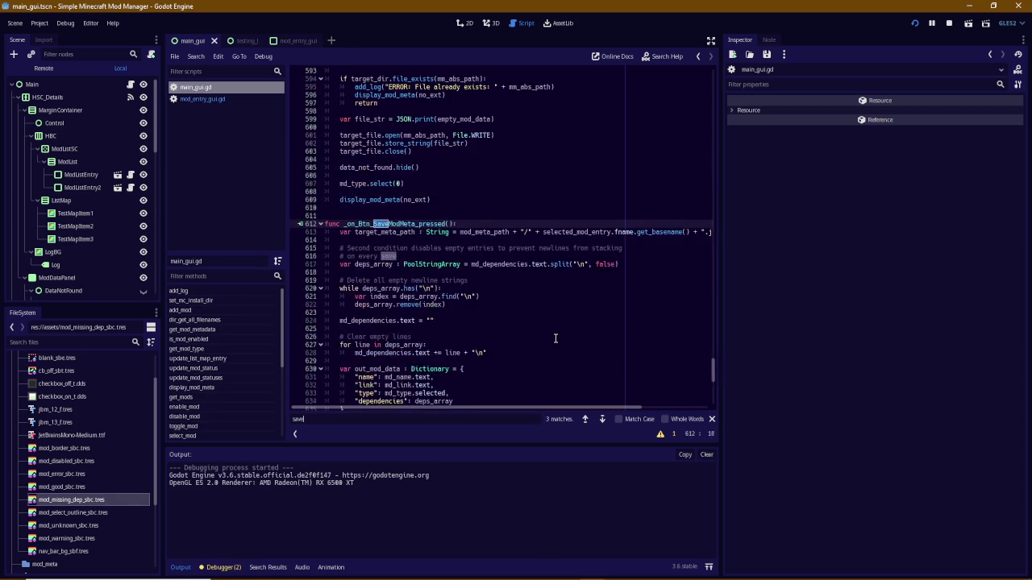
scroll(554, 338, down, 4)
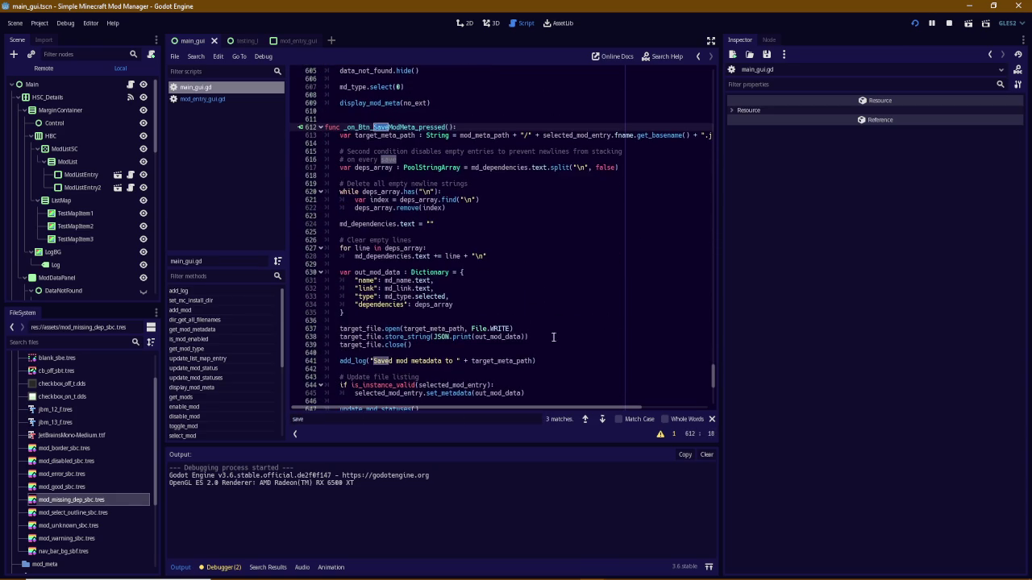
click(484, 303)
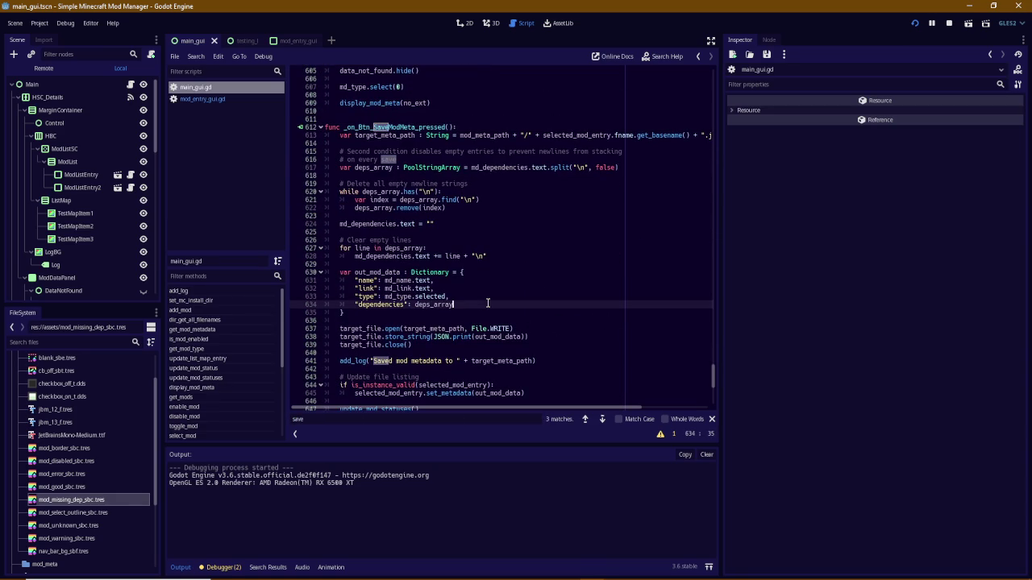
click(426, 224)
click(439, 264)
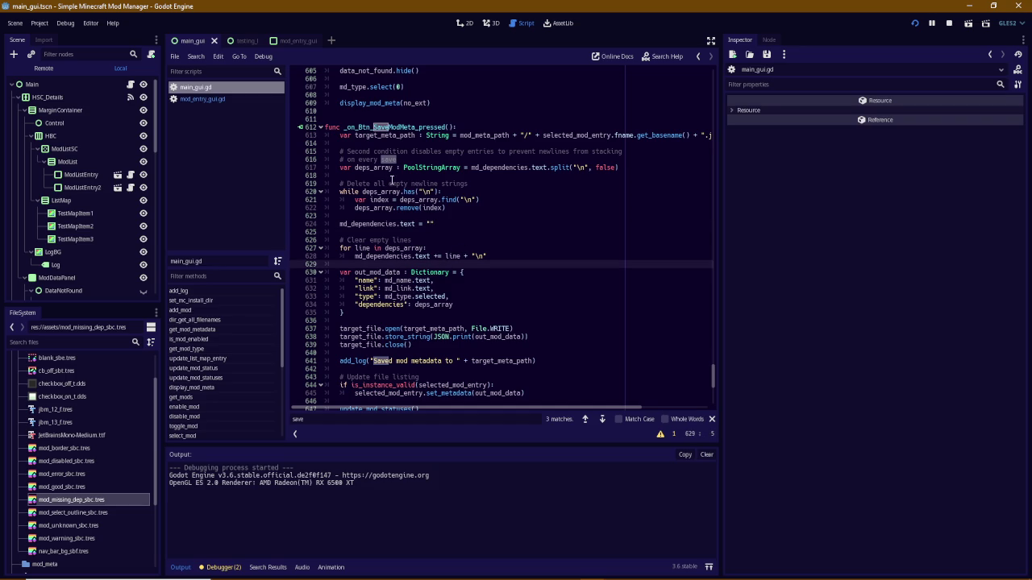
Add two ######## separator lines with blank space between them after line 629
key(Return)
key(Return)
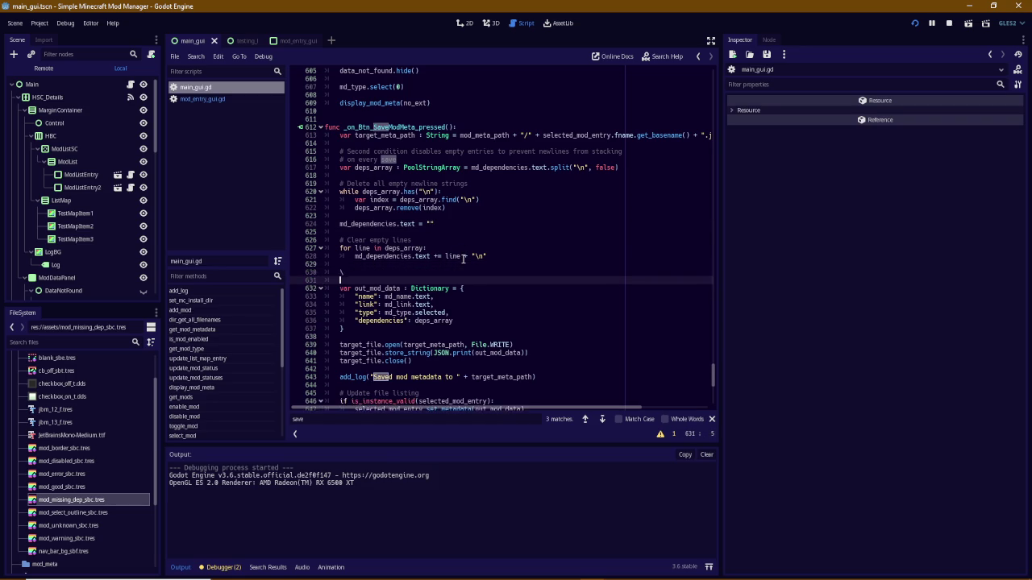
key(Up)
text(########)
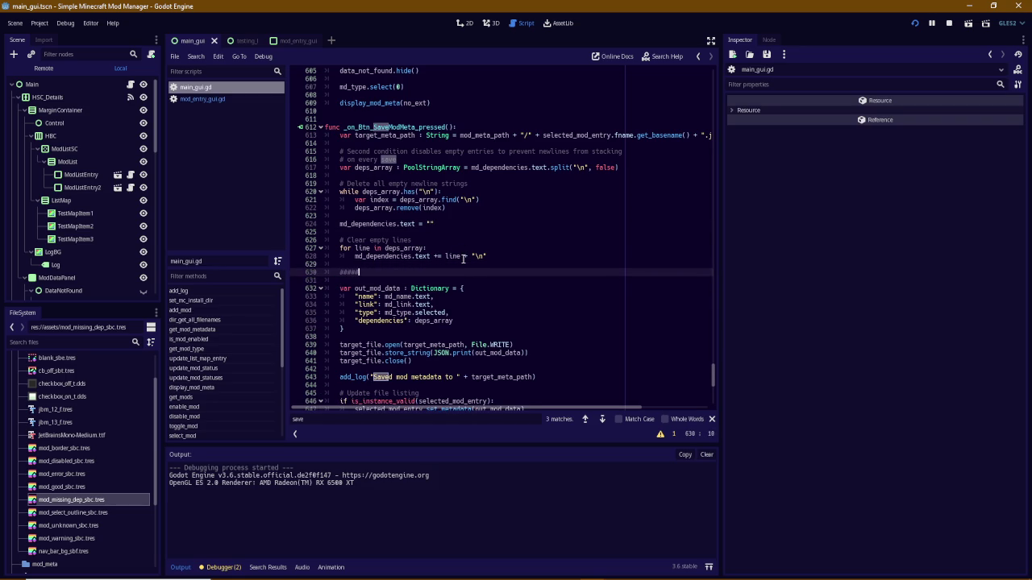
key(Return)
key(Return)
text(########)
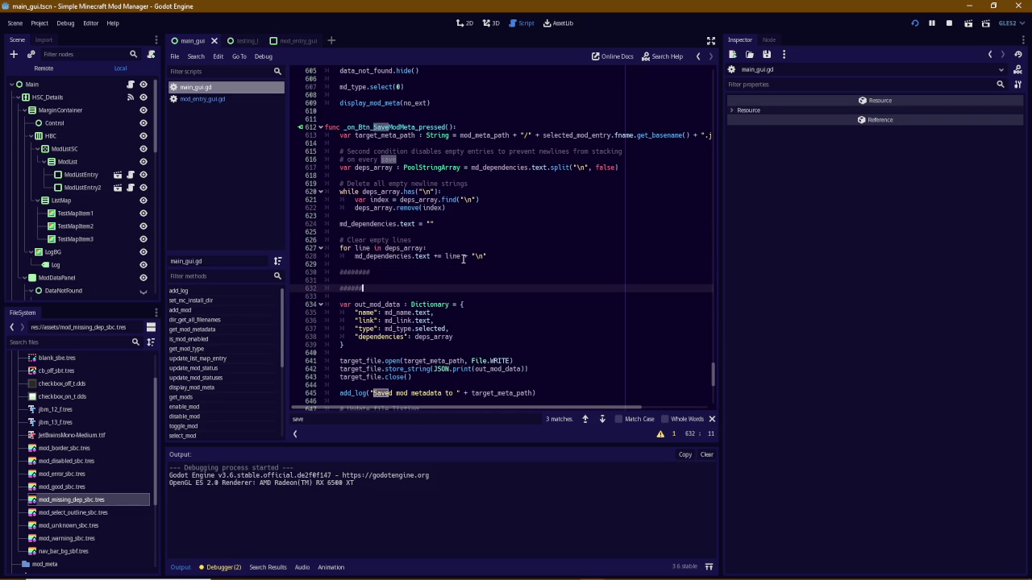
key(Up)
key(Return)
key(Return)
key(Up)
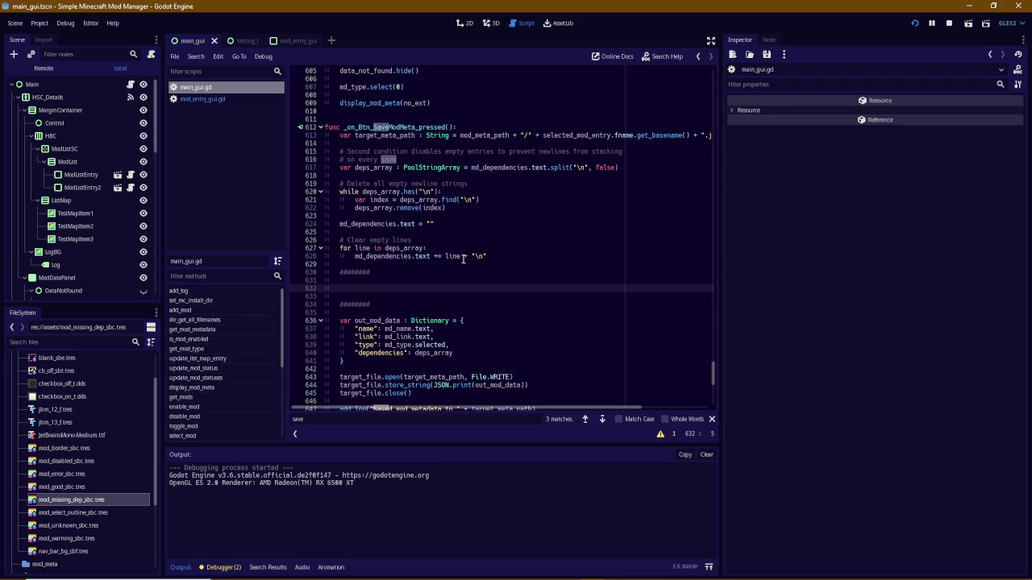
Declare 'var conflicts_array : PoolStringArray = []' between the separators
text(var conflicts_d)
key(BackSpace)
text(array)
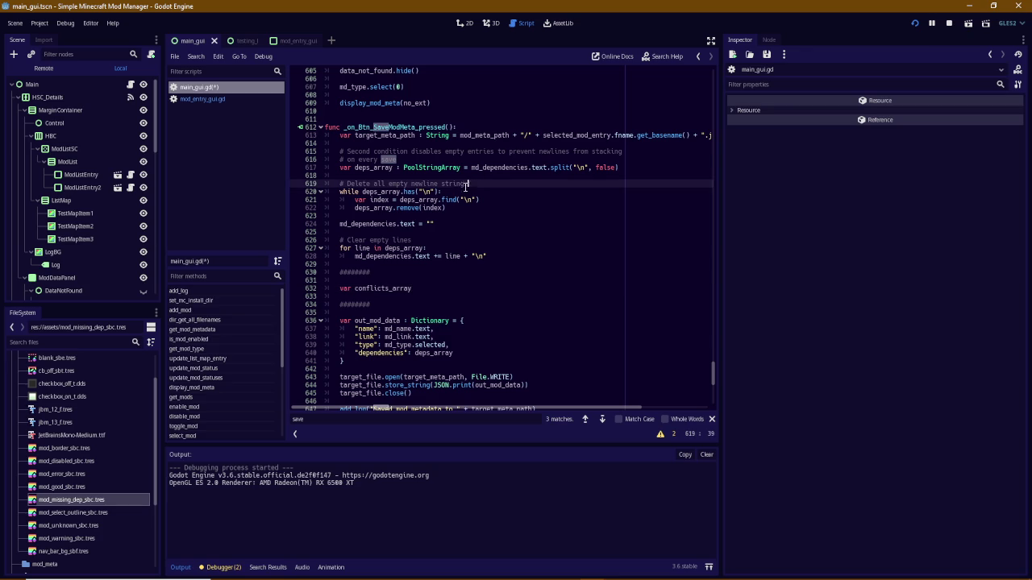
click(399, 200)
click(433, 288)
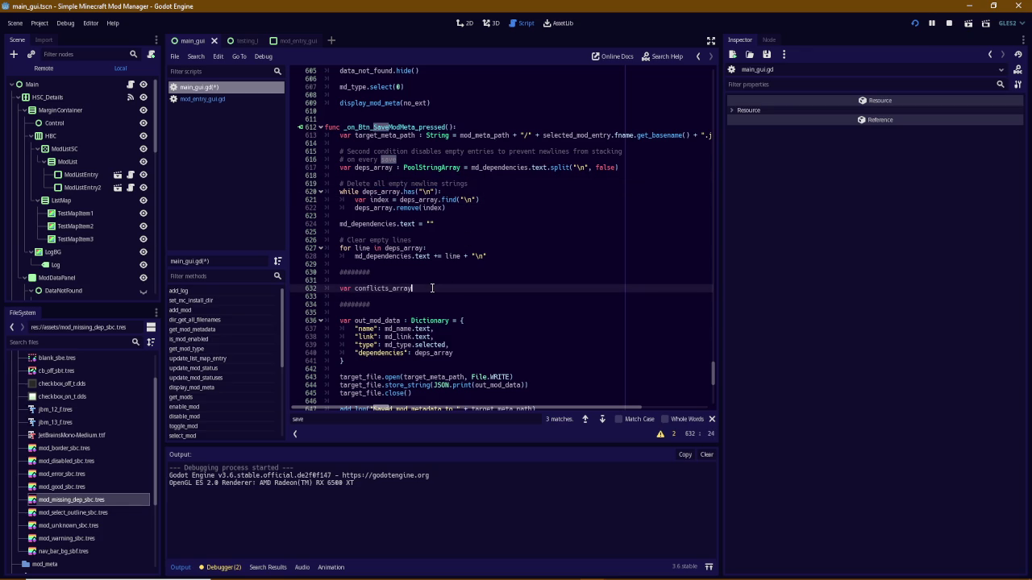
text(PoolStringAr)
key(Return)
text(= [])
key(Return)
key(Return)
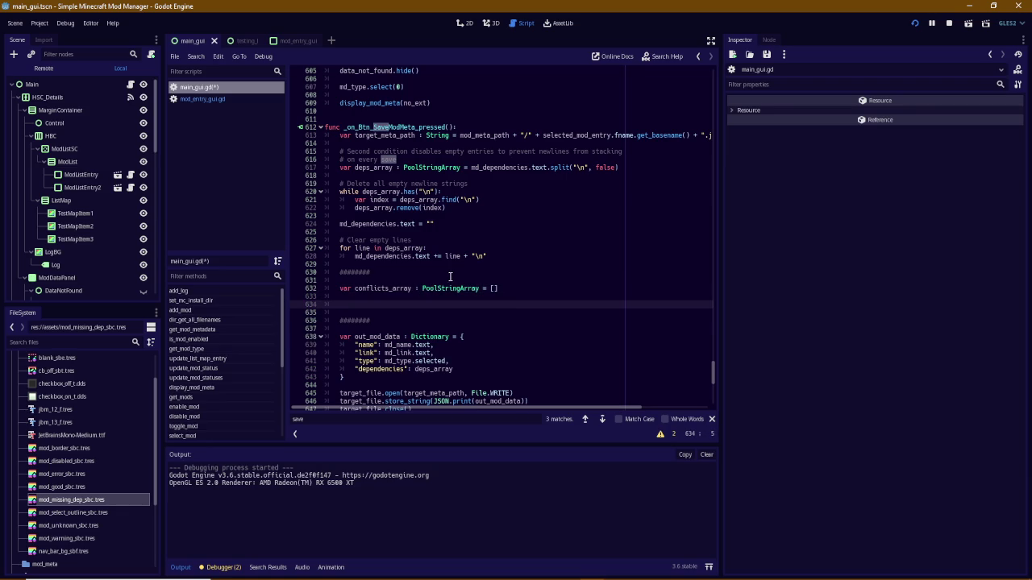
Copy the empty-line cleanup block from lines 618–628 below the conflicts_array declaration
drag(511, 255, 243, 177)
key(ctrl+c)
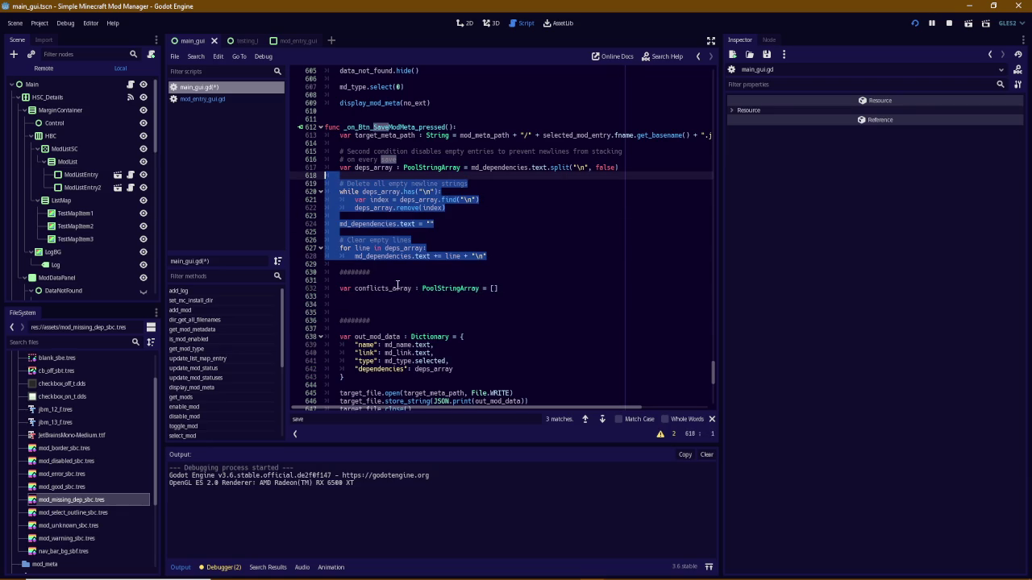
click(383, 303)
key(ctrl+v)
scroll(436, 298, down, 2)
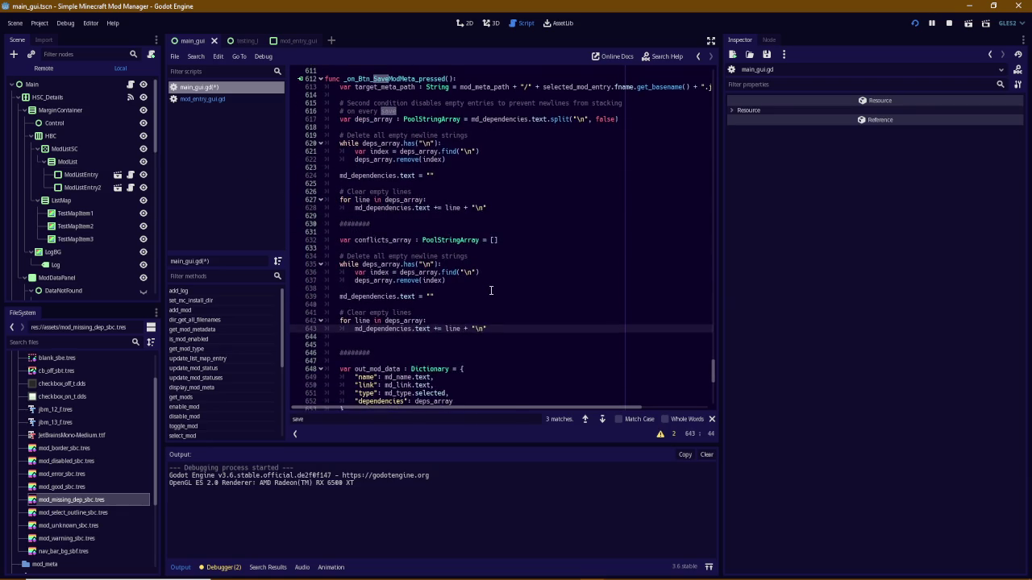
click(468, 341)
key(BackSpace)
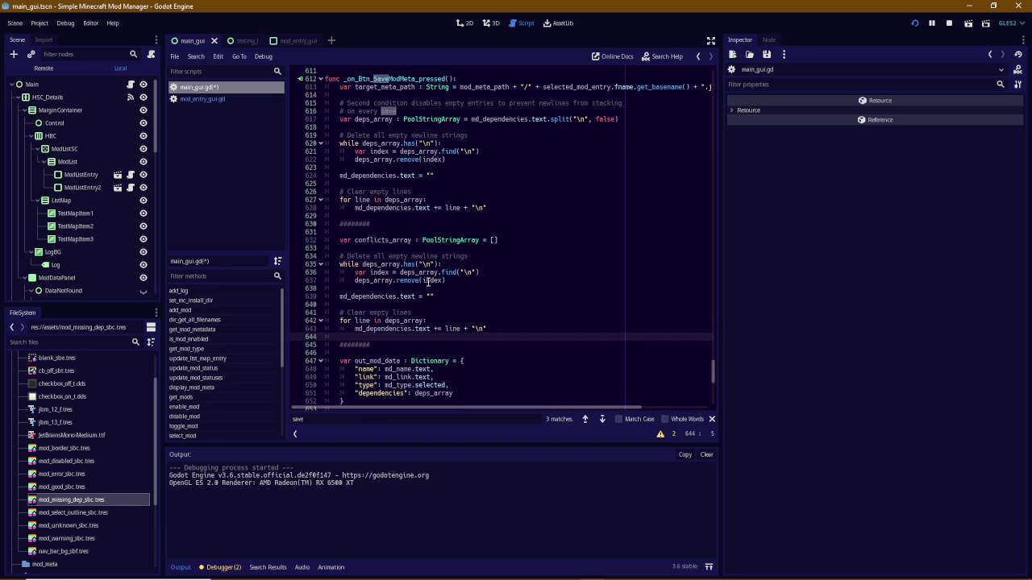
Rename the deps_array and md_dependencies references in the copied block to conflicts_array
double_click(386, 240)
key(ctrl+c)
double_click(377, 265)
key(ctrl+v)
double_click(415, 273)
key(ctrl+v)
double_click(369, 280)
key(ctrl+v)
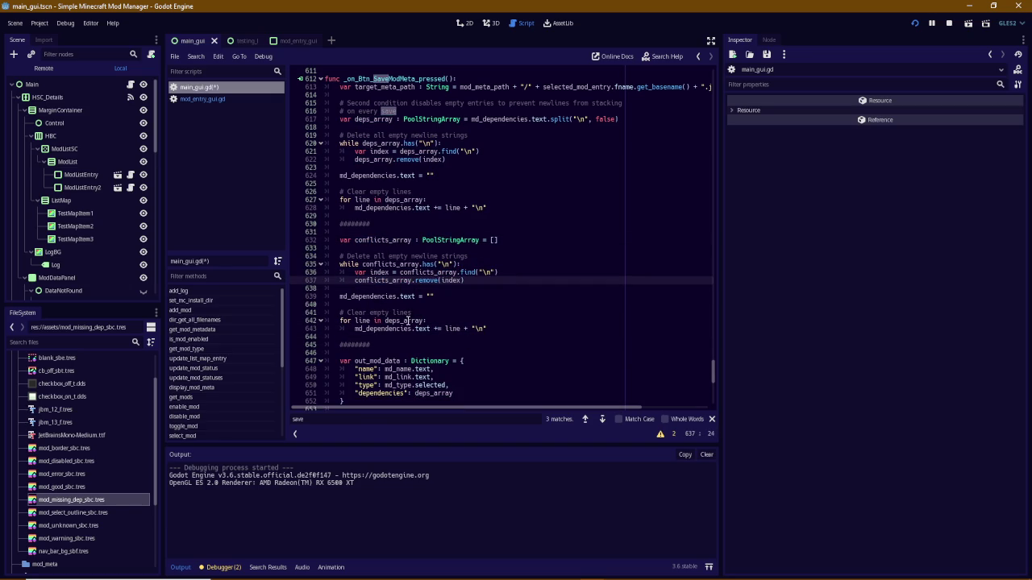
double_click(378, 295)
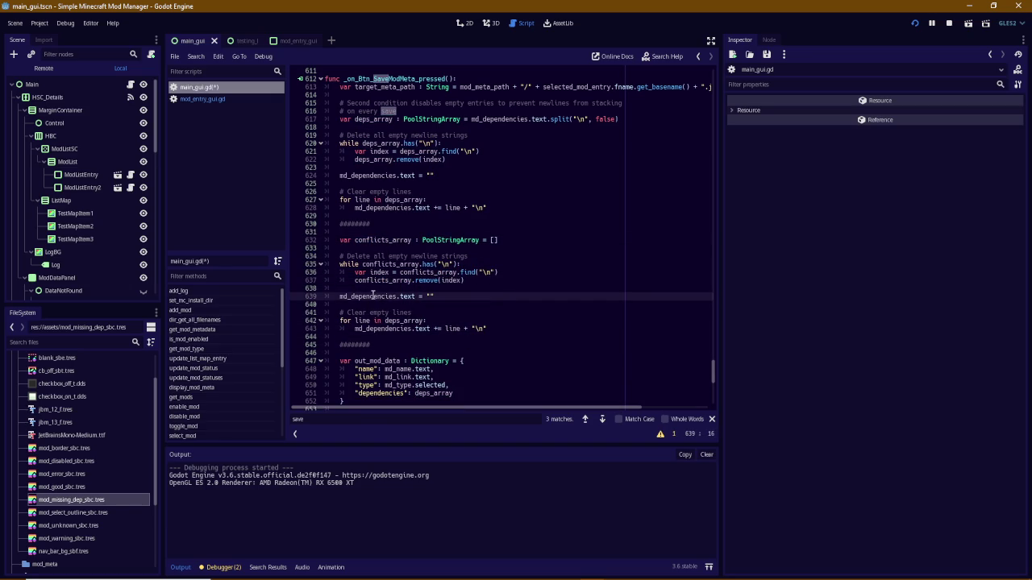
double_click(395, 329)
key(ctrl+v)
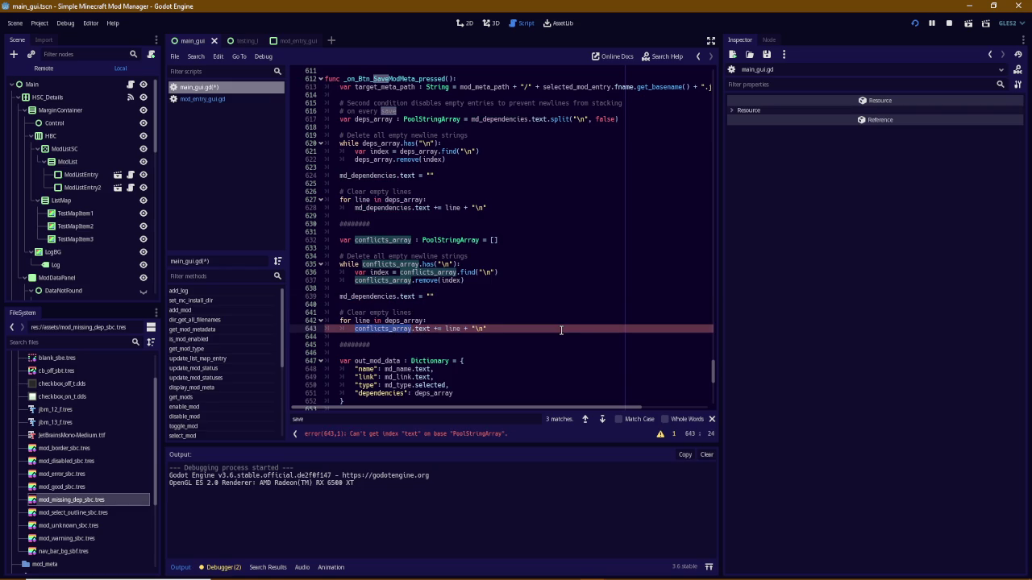
scroll(144, 269, down, 5)
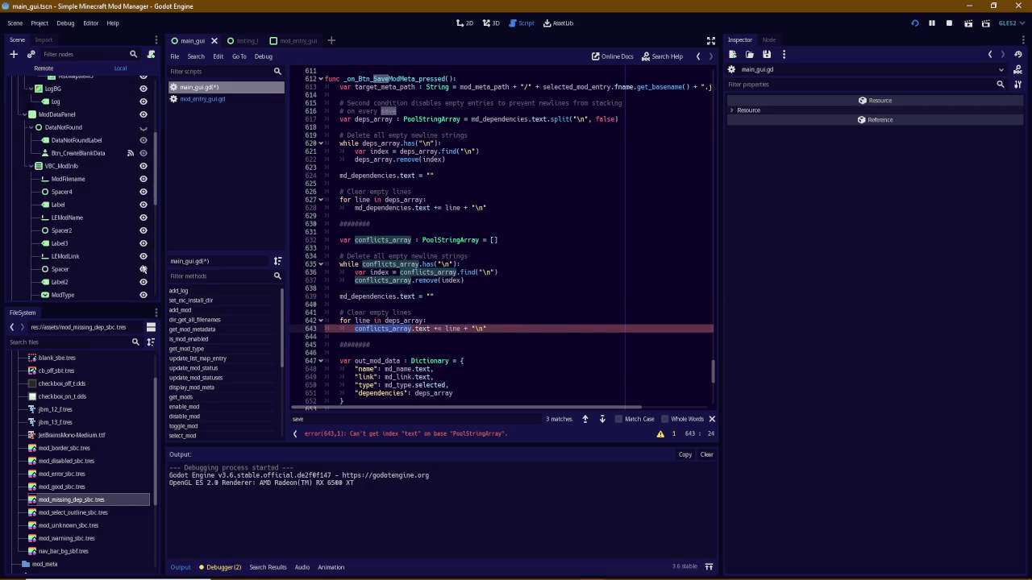
drag(713, 374, 695, 99)
Declare 'onready var md_conflicts : Control = $ConflictsTE' with the other field references
scroll(555, 215, up, 3)
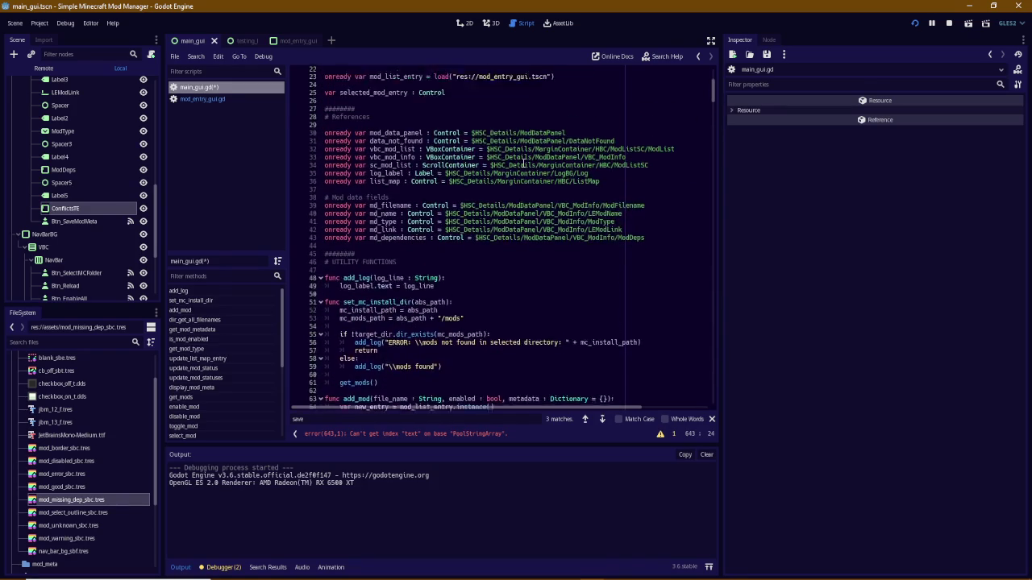
click(649, 266)
key(Return)
text(onready var md_conflicts)
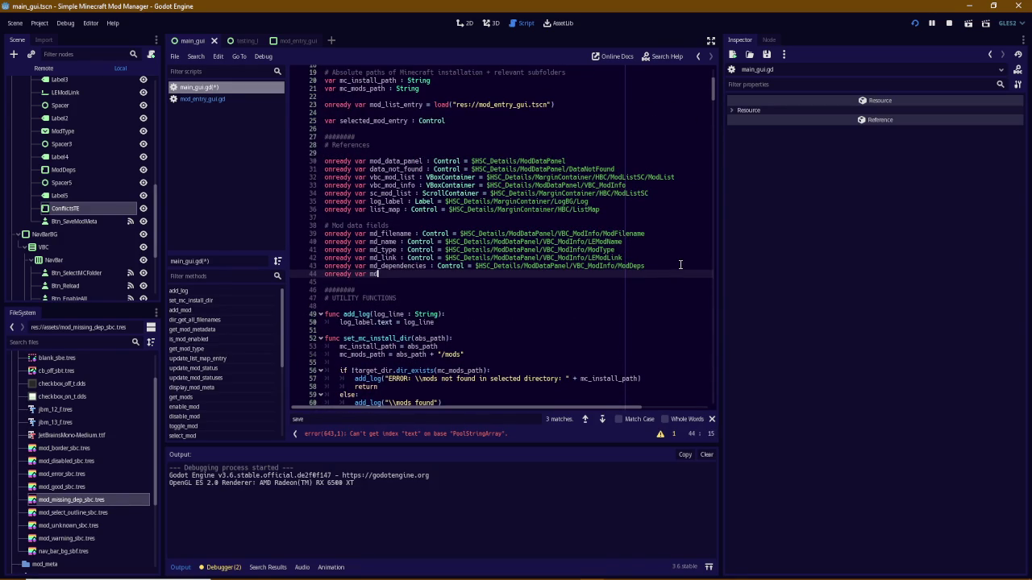
text(Control = )
text($Conflict)
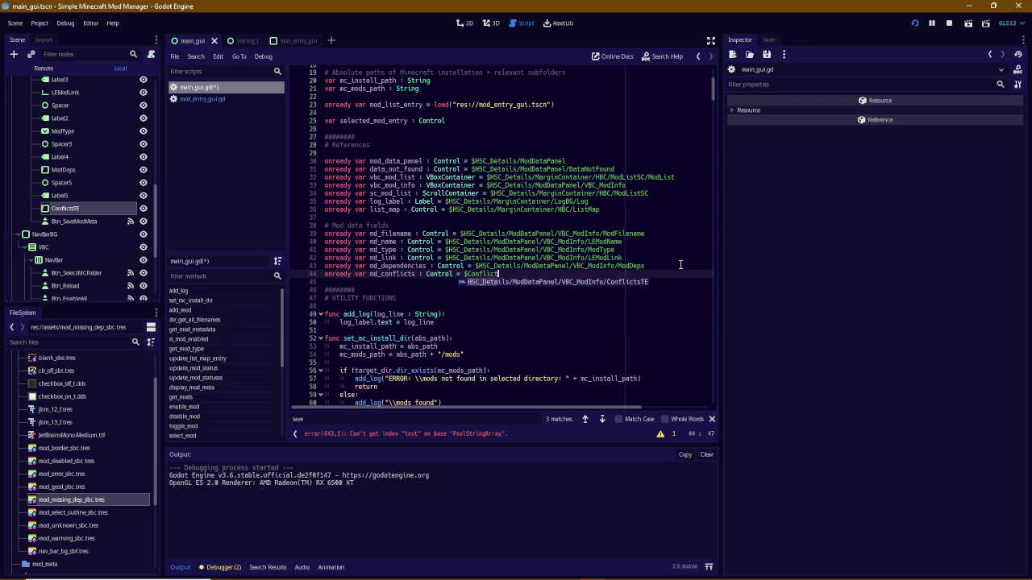
key(Return)
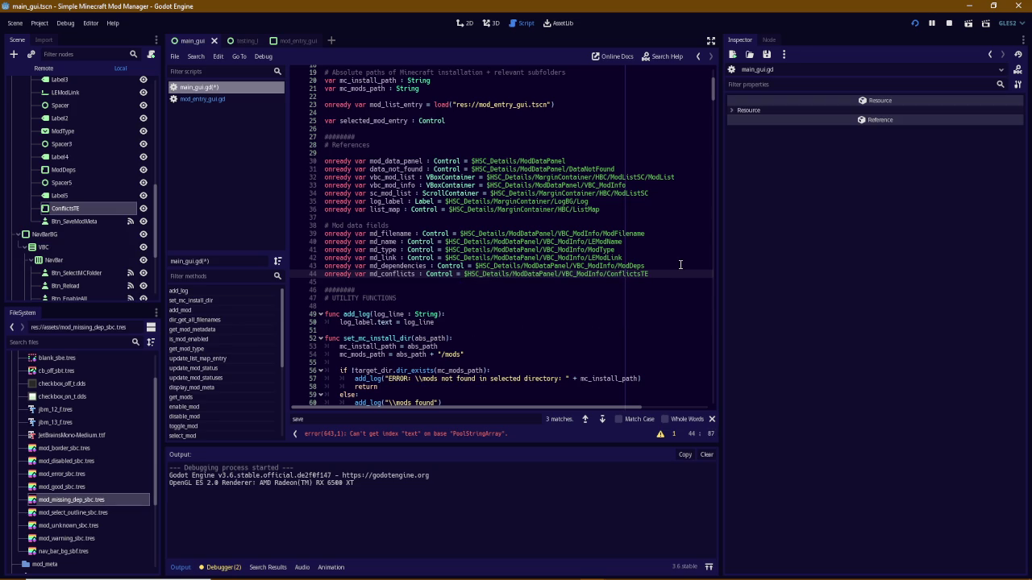
Replace the references on lines 640 and 644 with md_conflicts
double_click(392, 274)
click(405, 433)
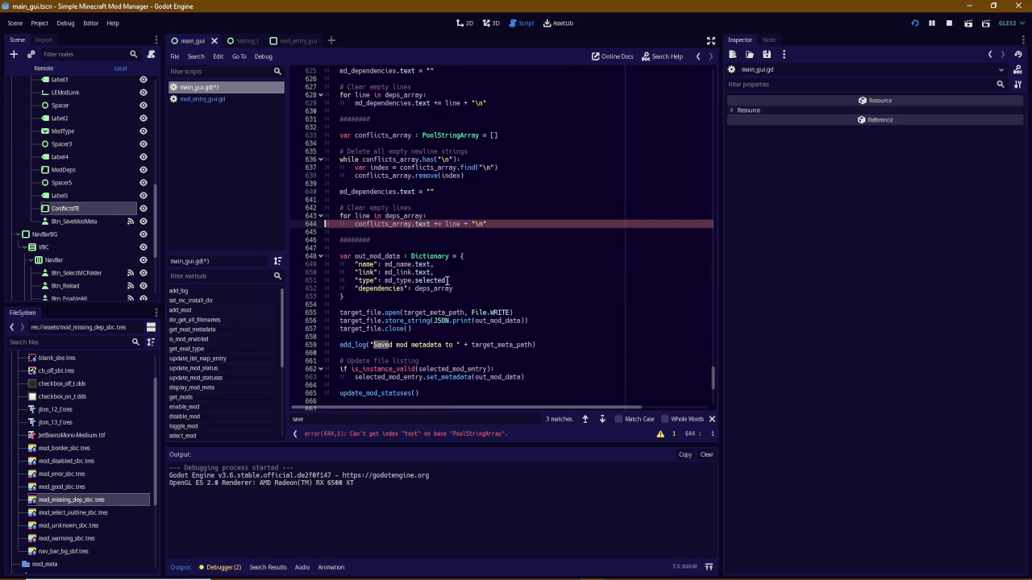
double_click(388, 192)
scroll(388, 194, up, 2)
key(ctrl+v)
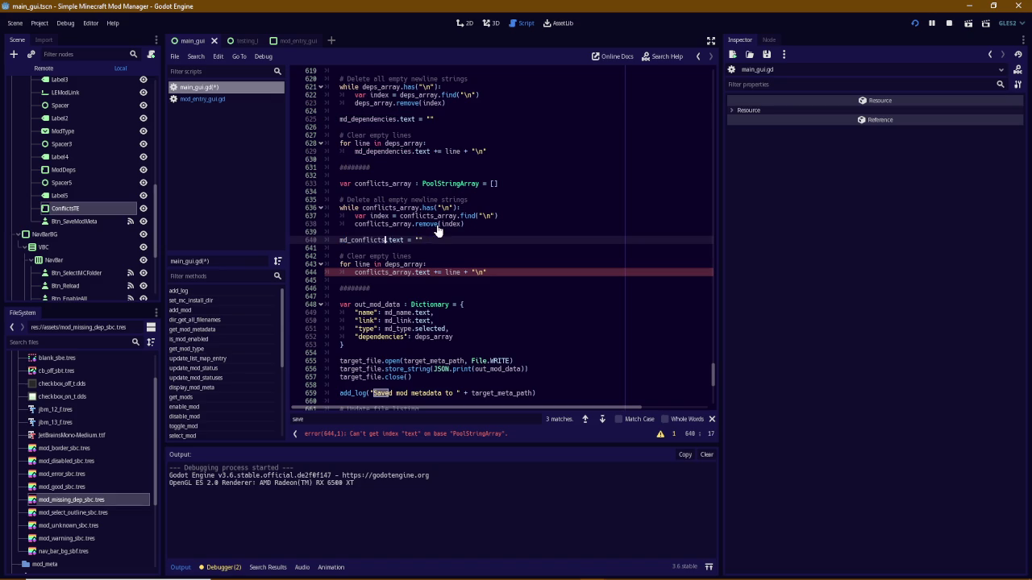
double_click(400, 272)
key(ctrl+v)
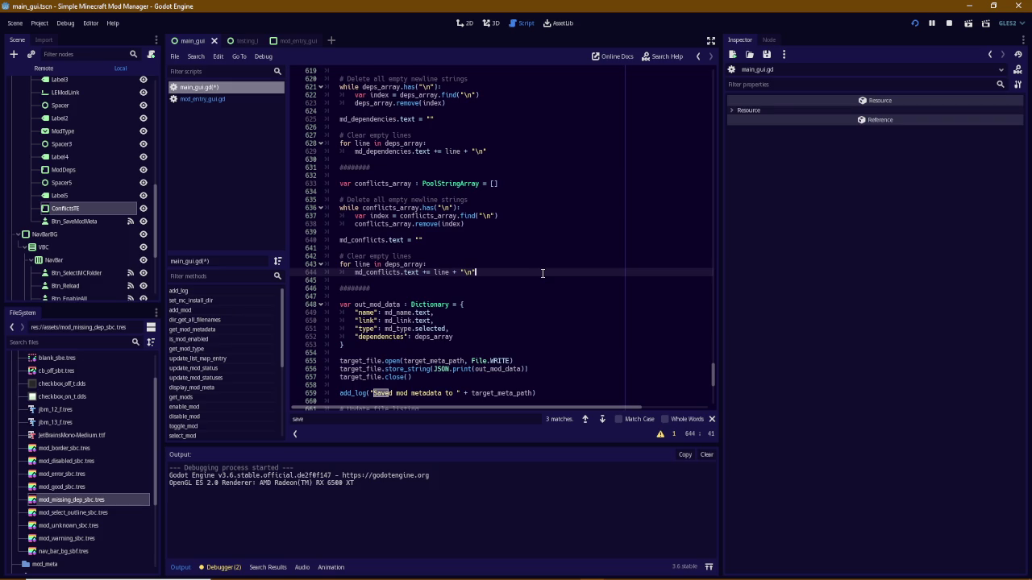
Add "conflicts": conflicts_array to the out_mod_data dictionary and save main_gui.gd
click(463, 336)
text(,)
key(Return)
text("conflicts": )
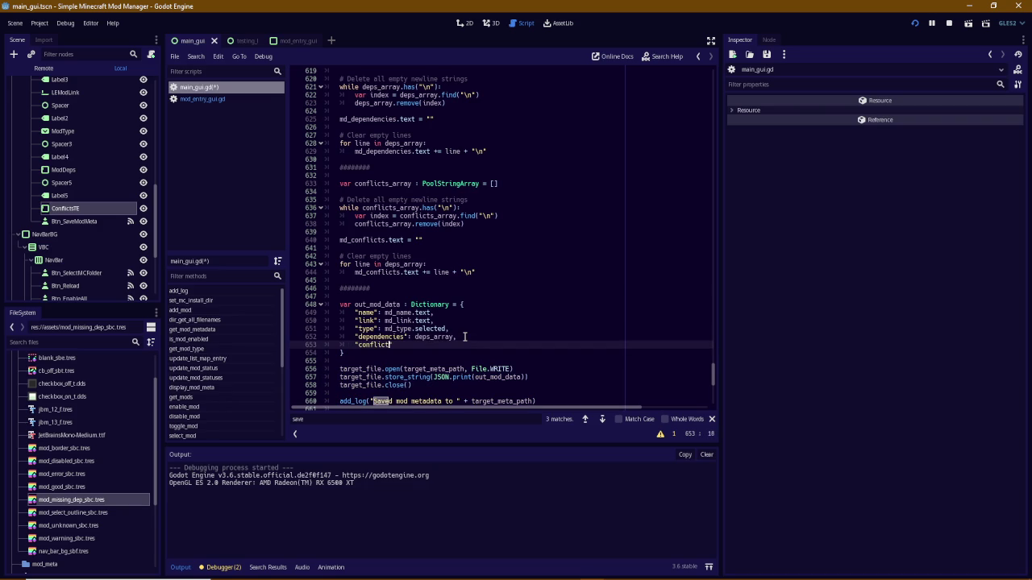
text(conf)
key(Return)
key(ctrl+s)
scroll(465, 322, down, 4)
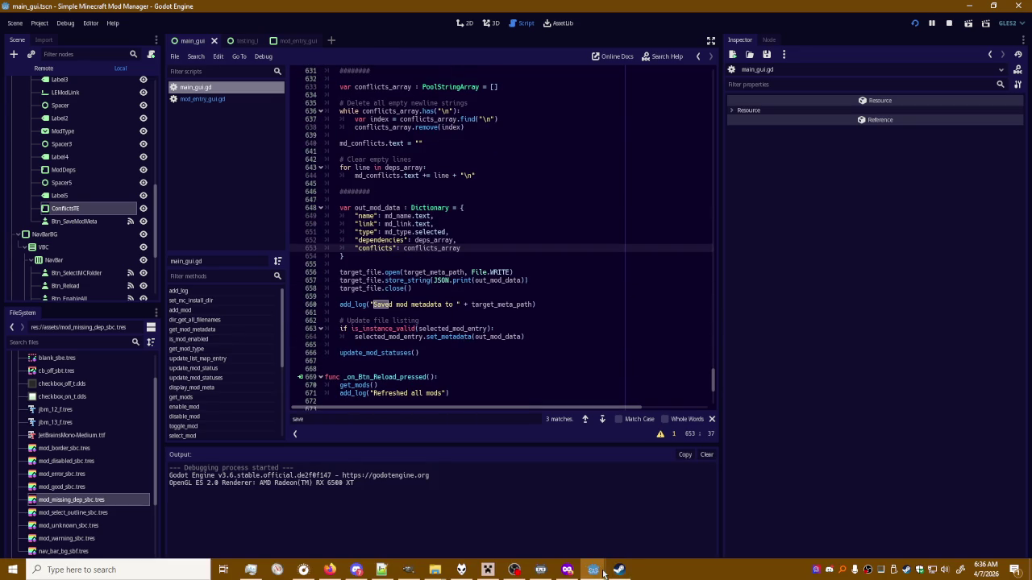
mouse_move(594, 570)
click(642, 545)
click(353, 351)
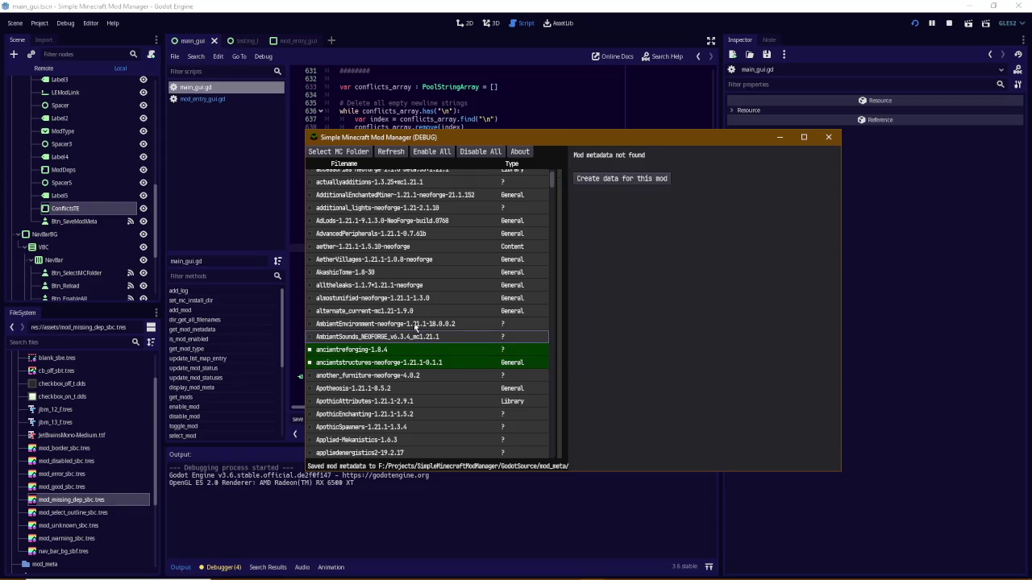
click(417, 363)
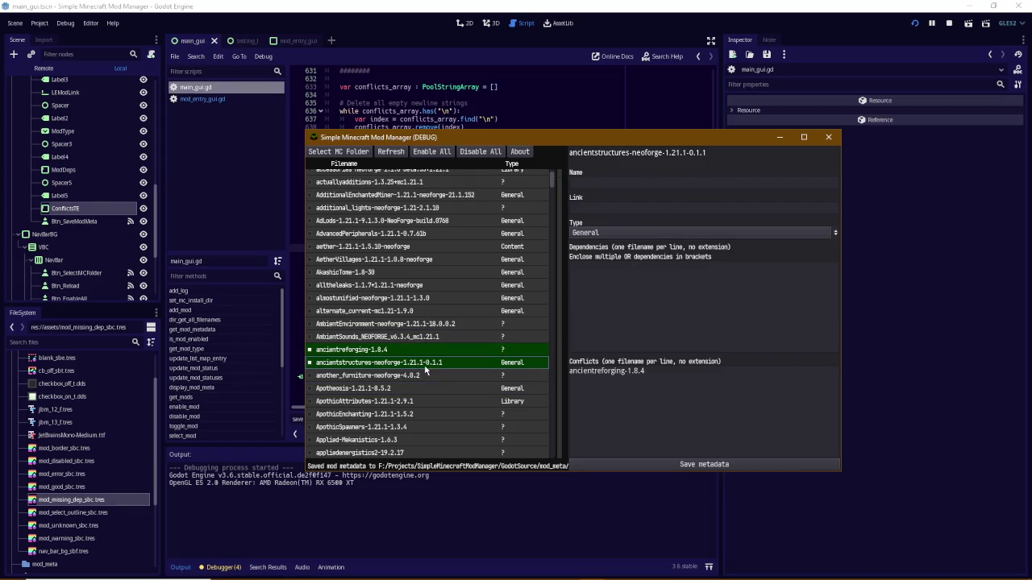
key(alt+Tab)
click(552, 326)
key(ctrl+f)
text(selecte)
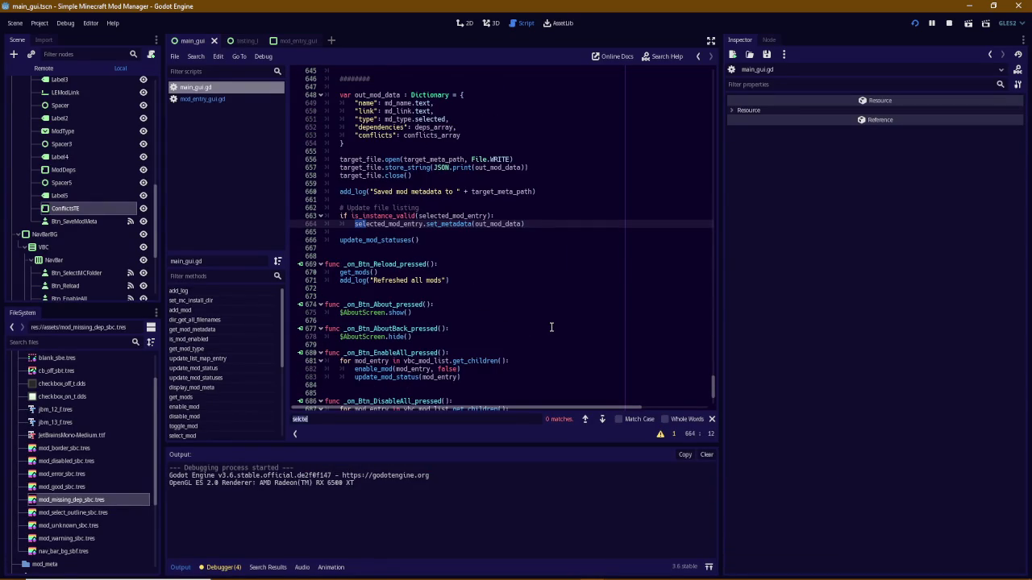
text(c)
Search the script for display_mod_meta and go to its definition
key(BackSpace)
text(ec)
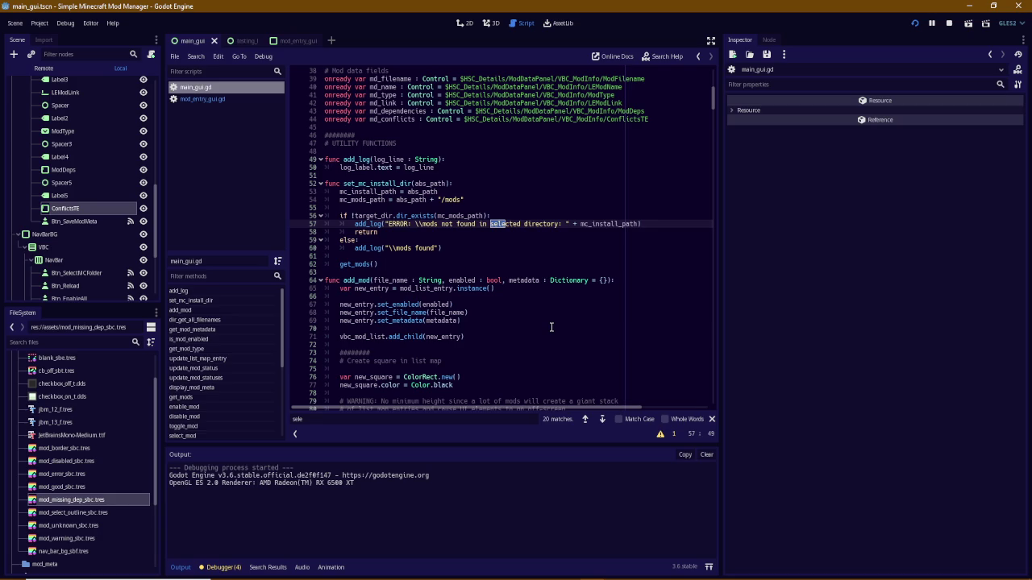
text(td)
key(Return)
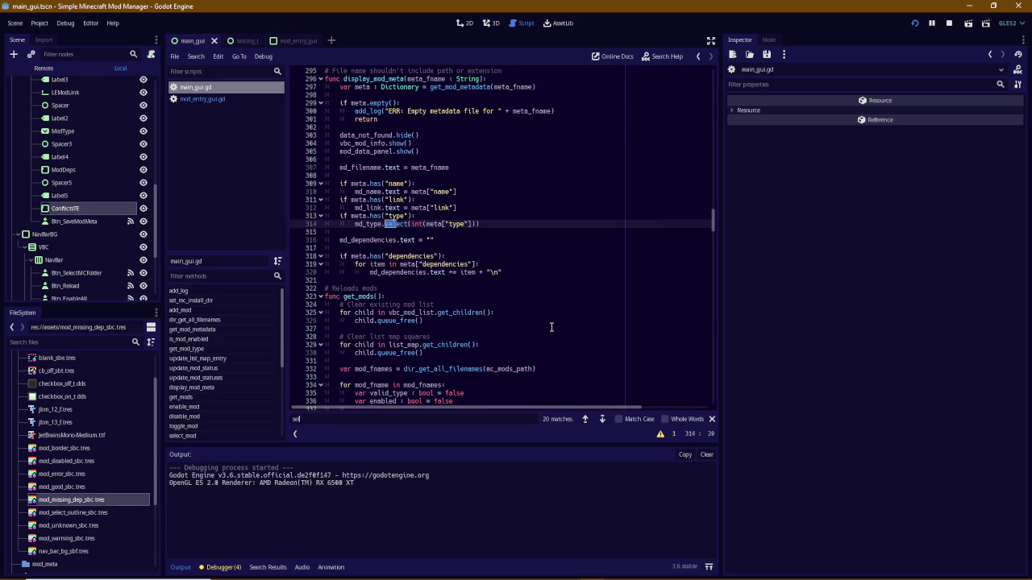
text(_mo)
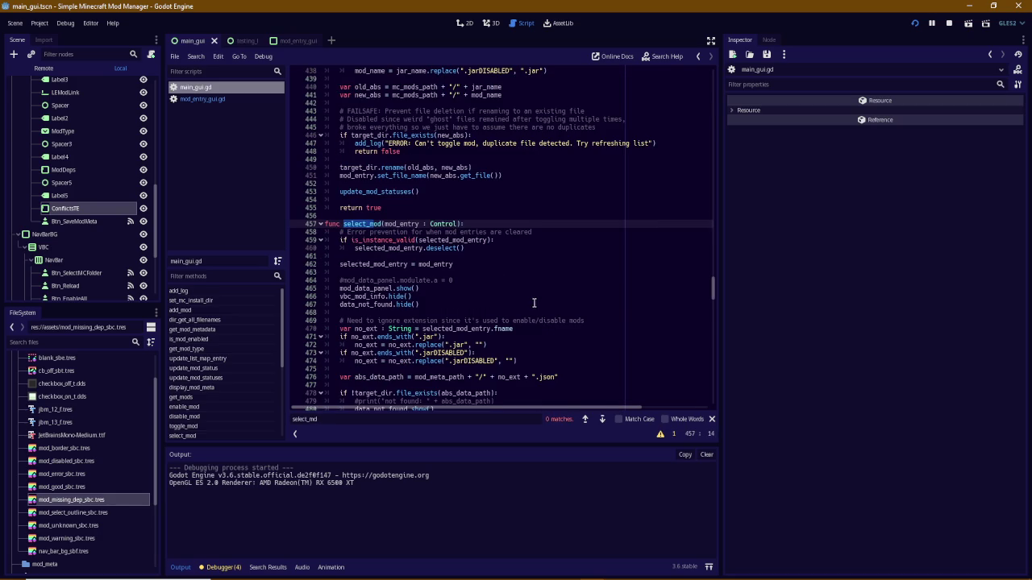
click(534, 303)
scroll(524, 298, down, 1)
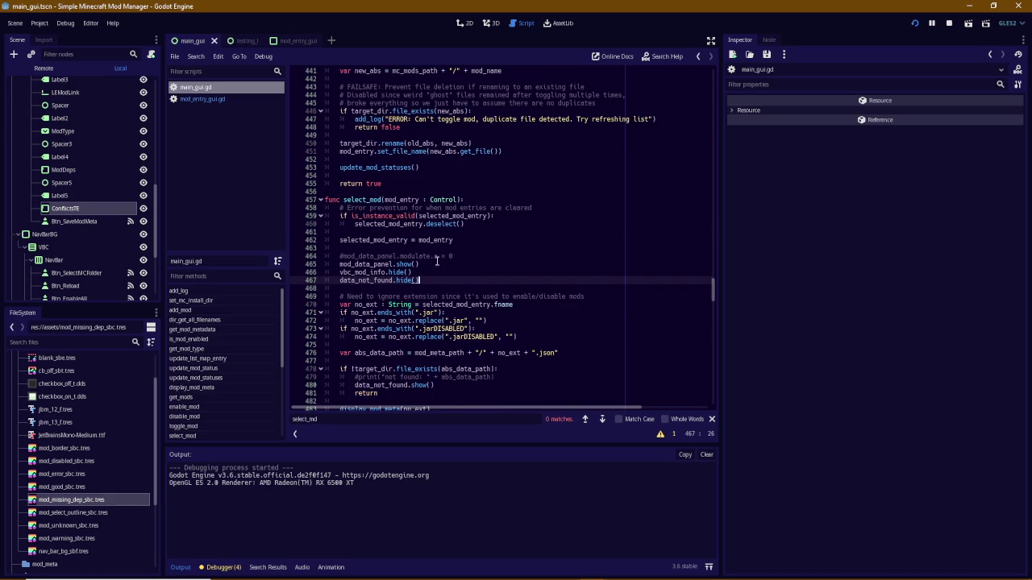
scroll(442, 271, down, 1)
scroll(466, 293, down, 4)
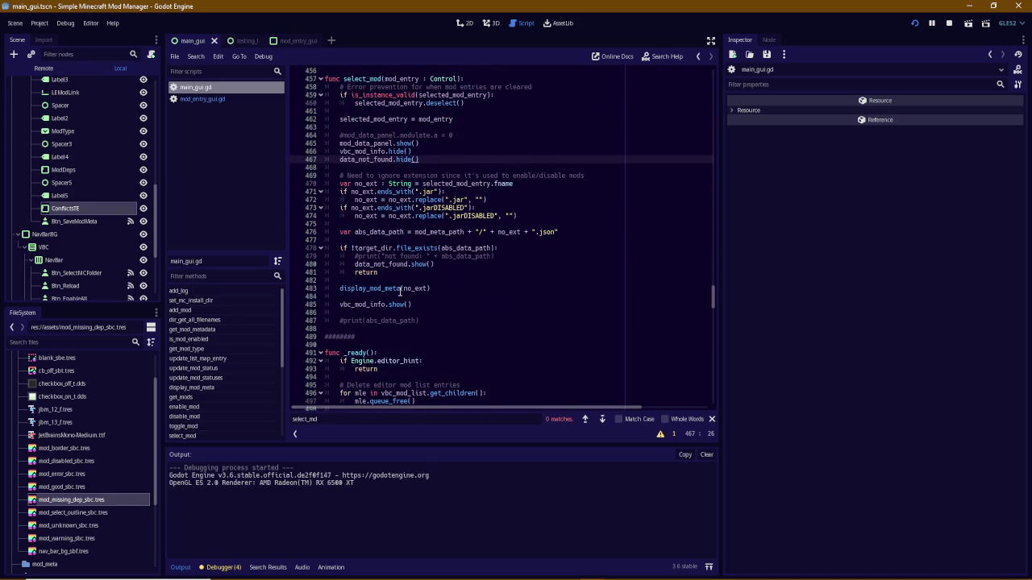
double_click(393, 289)
double_click(468, 419)
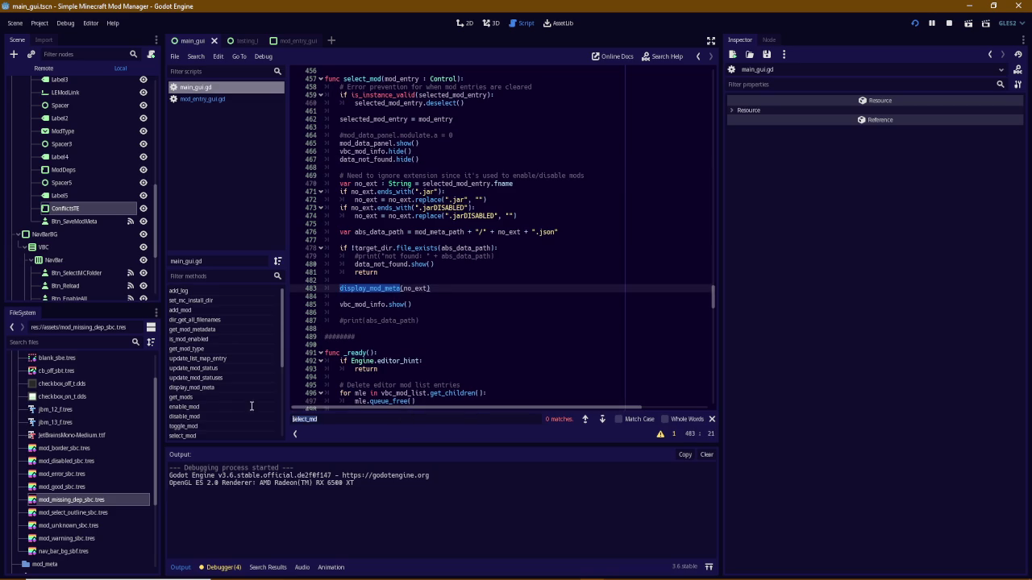
text(display_mod_me)
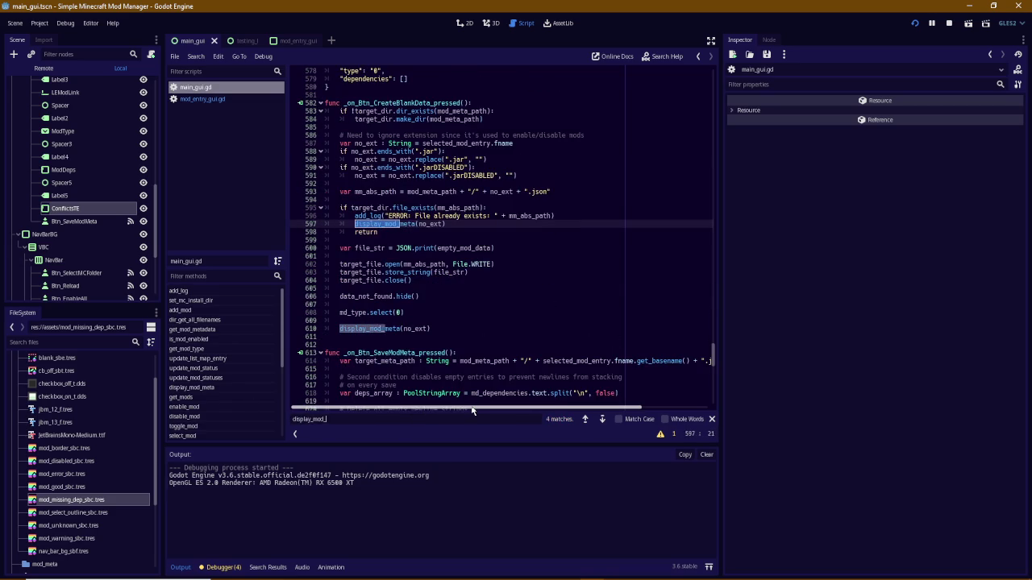
key(Return)
key(Return)
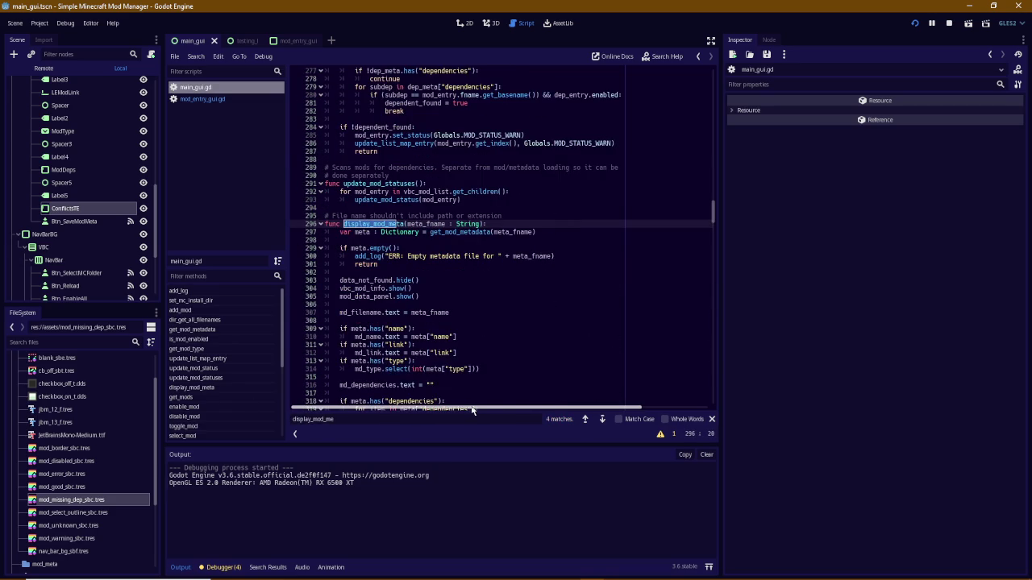
scroll(418, 279, down, 2)
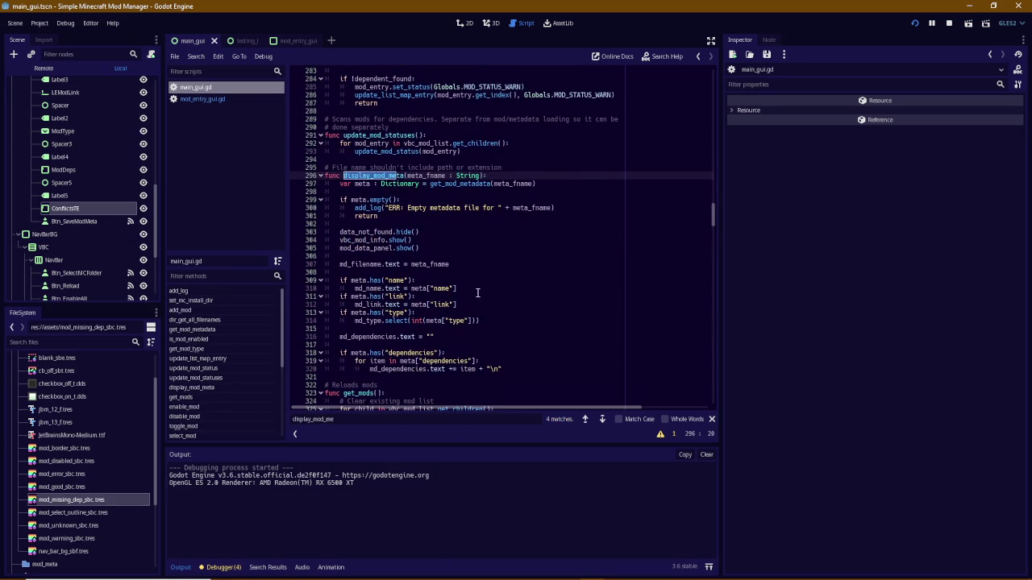
scroll(417, 312, down, 1)
Add md_conflicts.text = "" on a new line after the dependencies loop
click(441, 313)
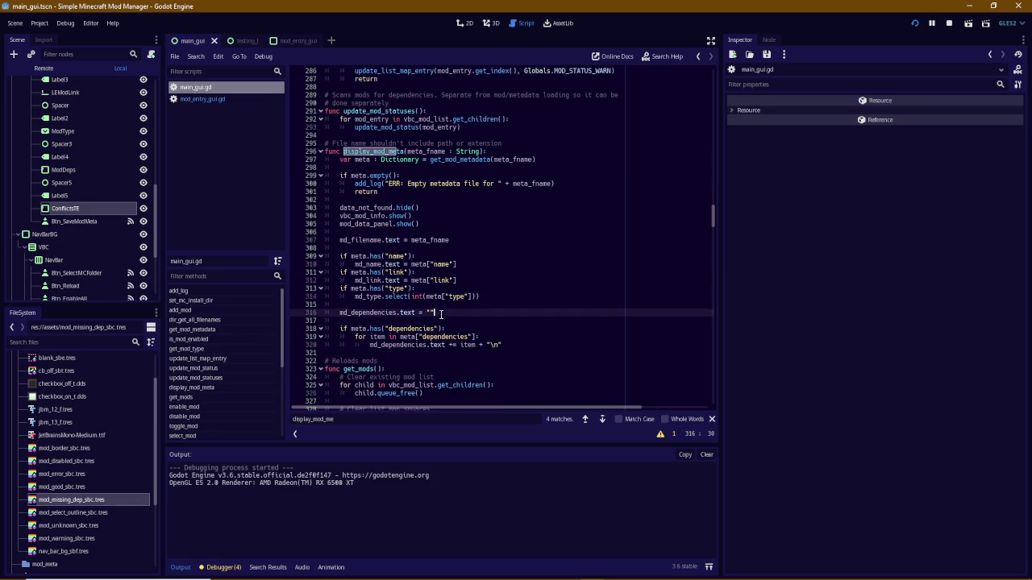
key(Down)
key(Down)
key(Down)
key(End)
key(Return)
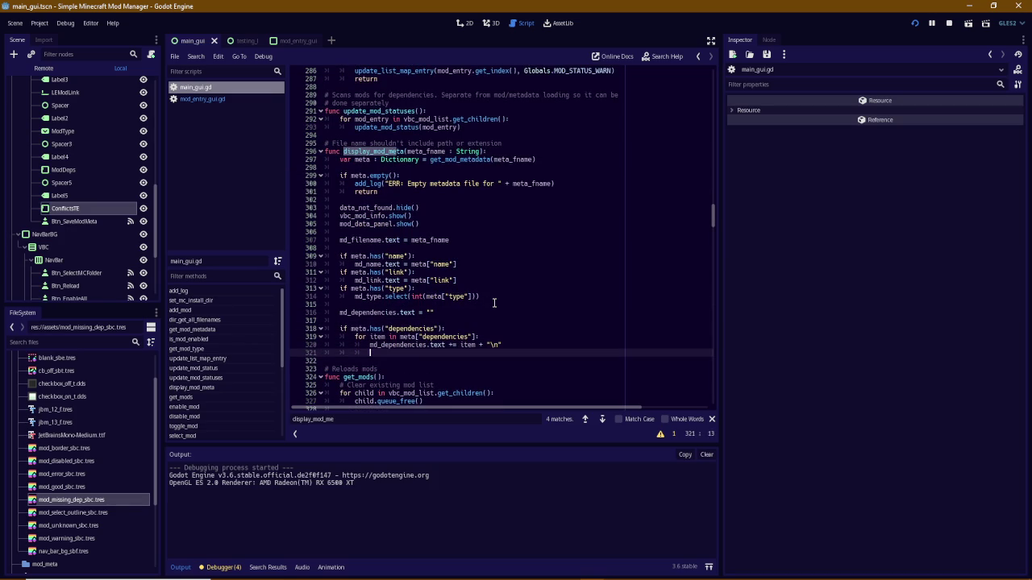
key(Return)
text(md_con)
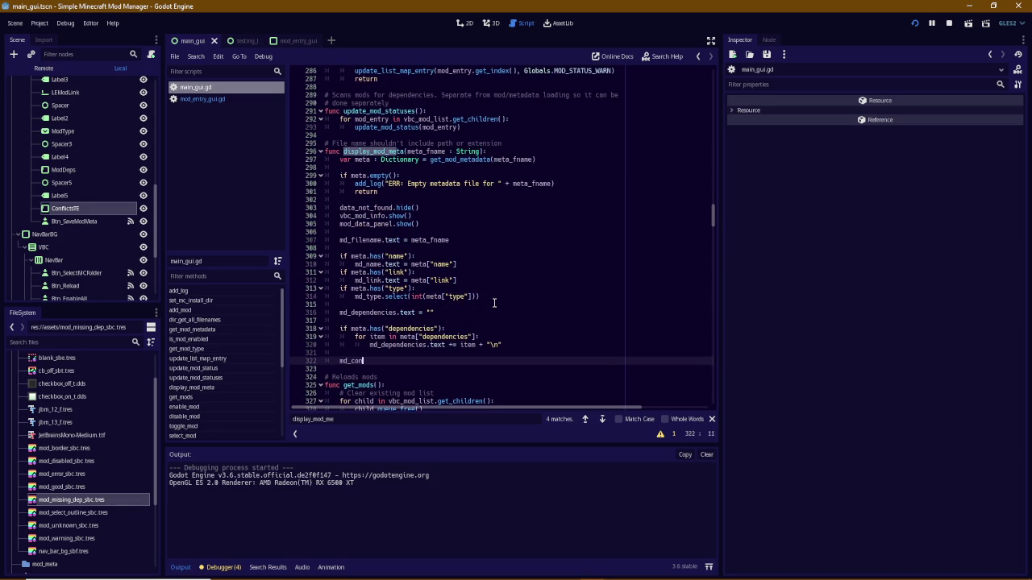
text(flicts.text = "")
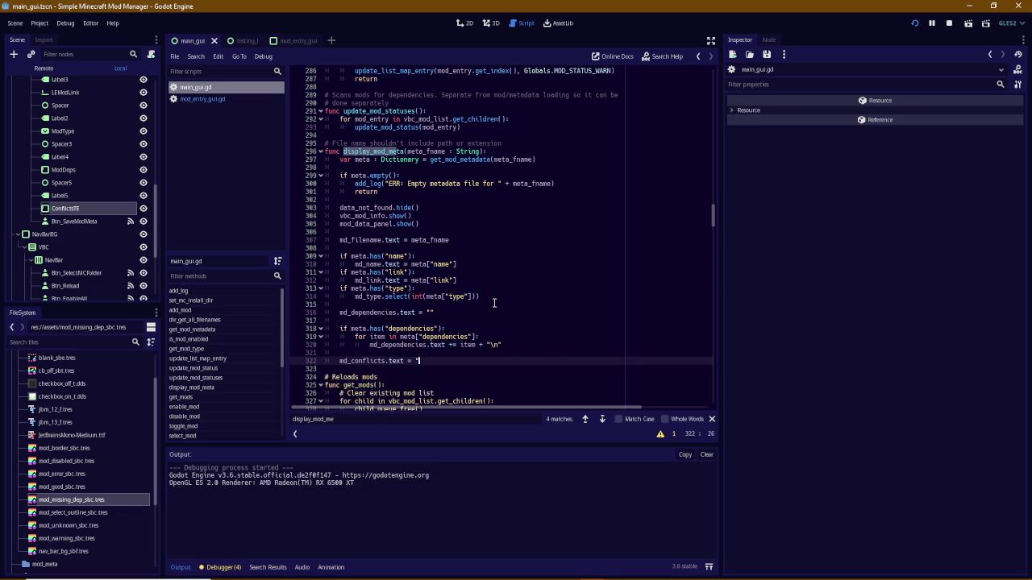
Duplicate the dependencies loop, retarget it to "conflicts" and md_conflicts, then save and run
scroll(443, 309, down, 3)
drag(502, 272, 318, 257)
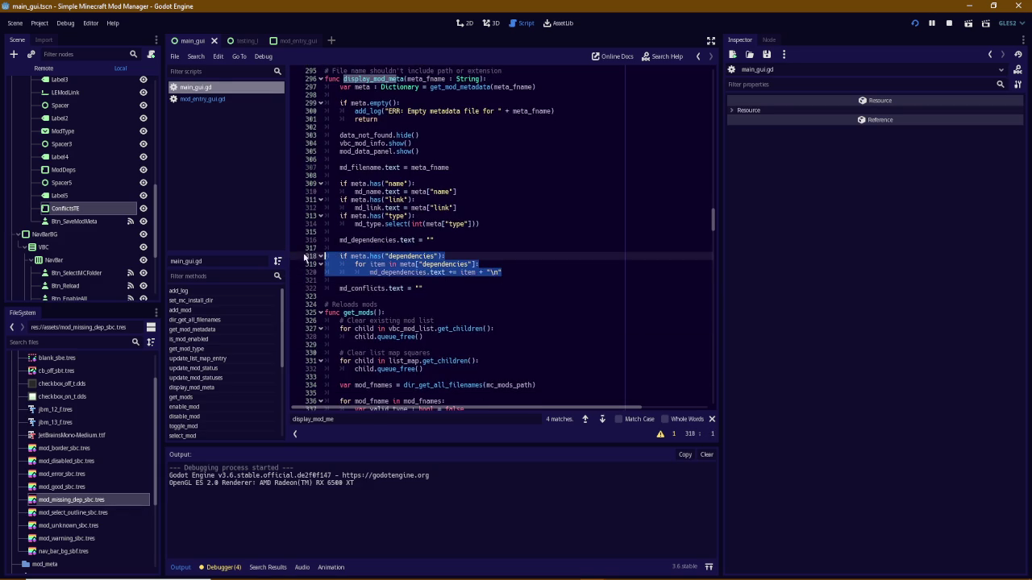
key(ctrl+c)
click(457, 287)
key(Return)
key(Return)
key(ctrl+v)
double_click(416, 304)
text(confli)
text(cts)
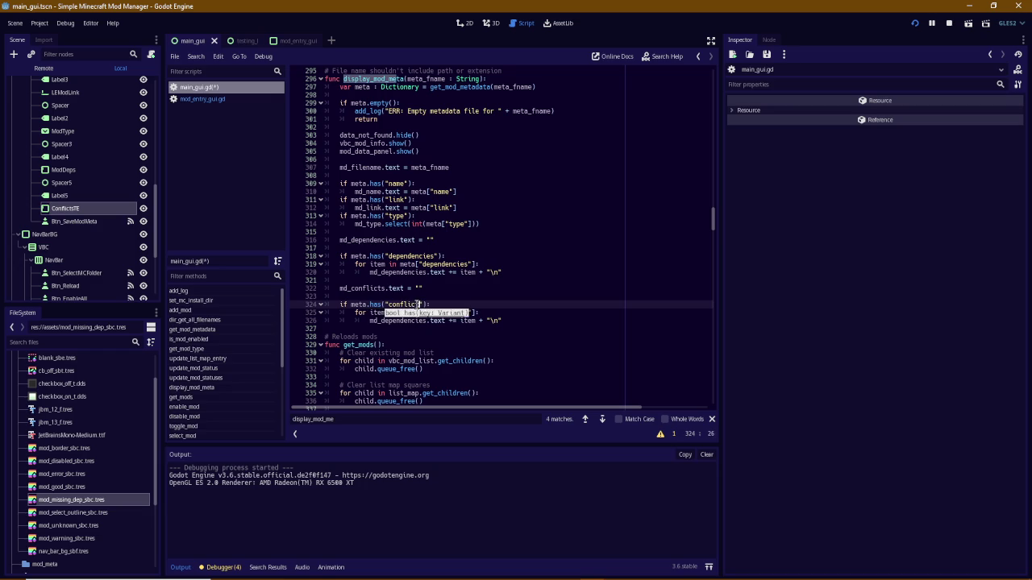
double_click(434, 313)
text(conflicts)
double_click(399, 321)
text(md_con)
key(Return)
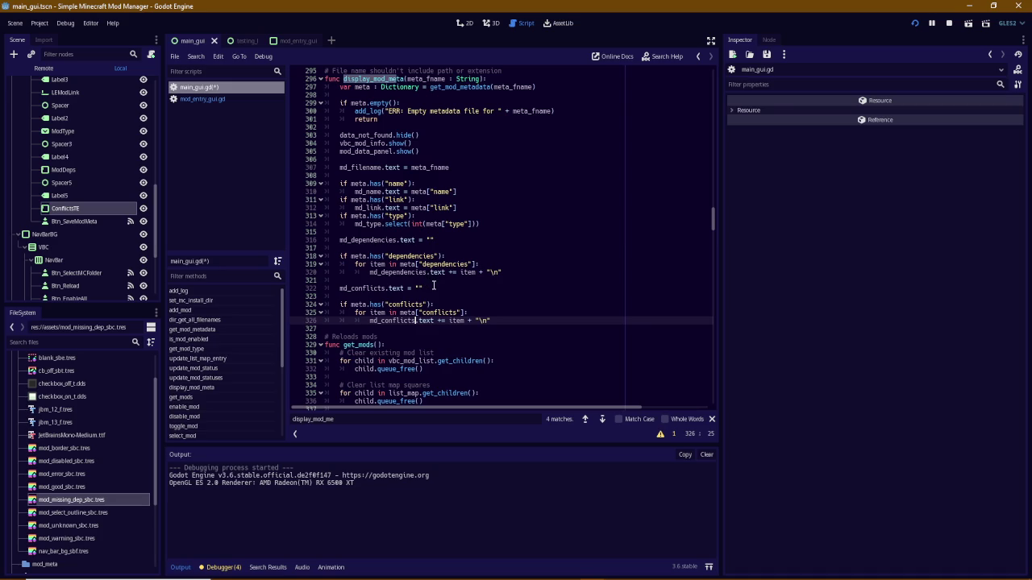
key(F5)
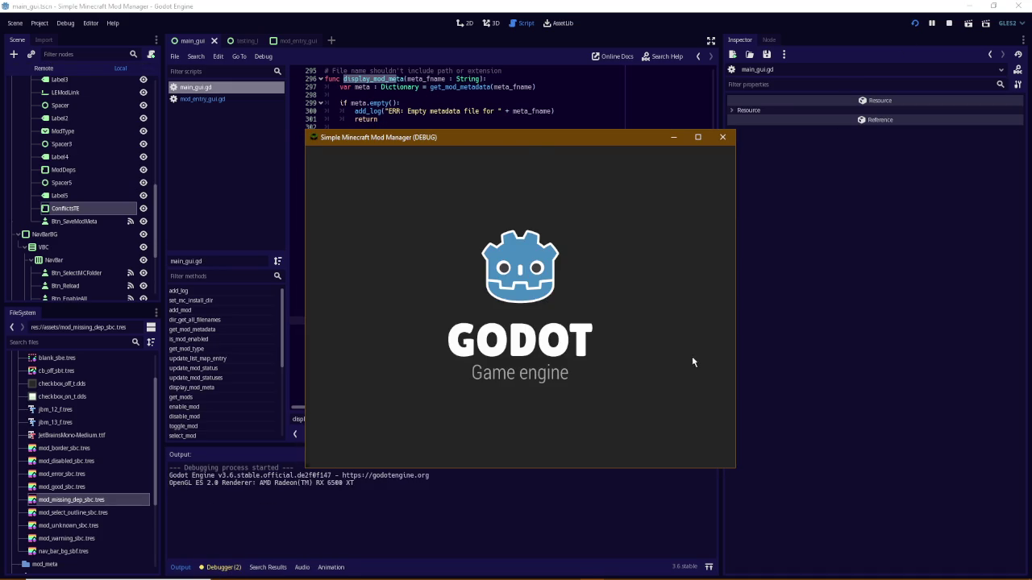
Select the ancientreforging-1.8.4 name in its metadata panel to copy it
click(400, 383)
click(403, 395)
click(361, 382)
click(361, 407)
click(362, 382)
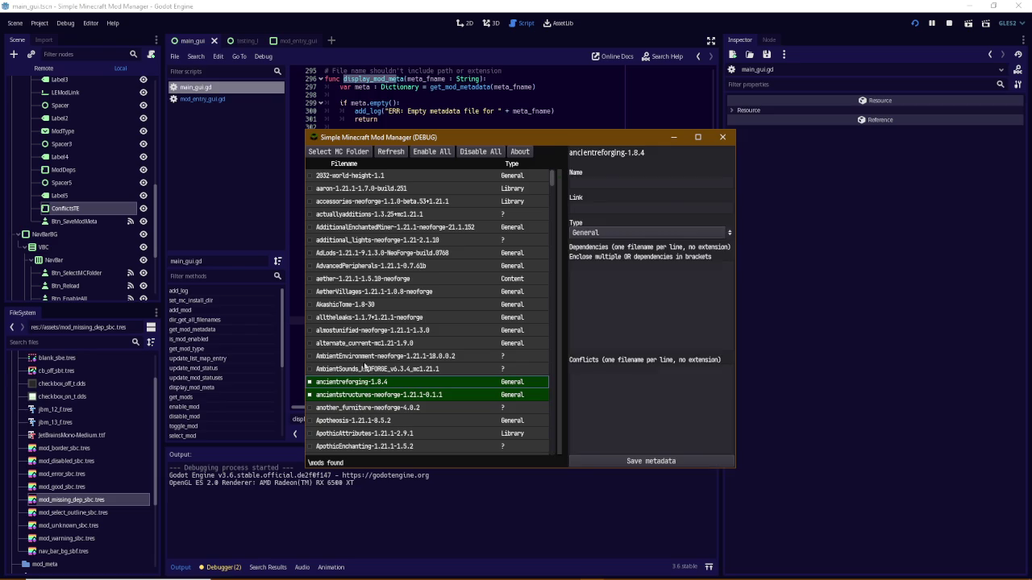
click(426, 395)
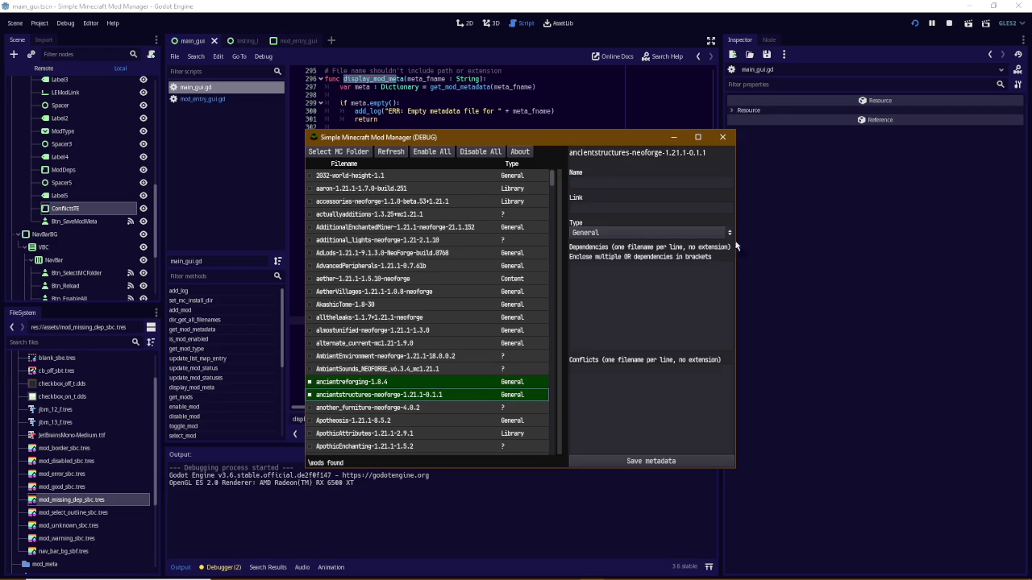
click(399, 382)
mouse_move(649, 152)
mouse_down()
mouse_move(577, 146)
mouse_move(568, 160)
mouse_up()
key(ctrl+c)
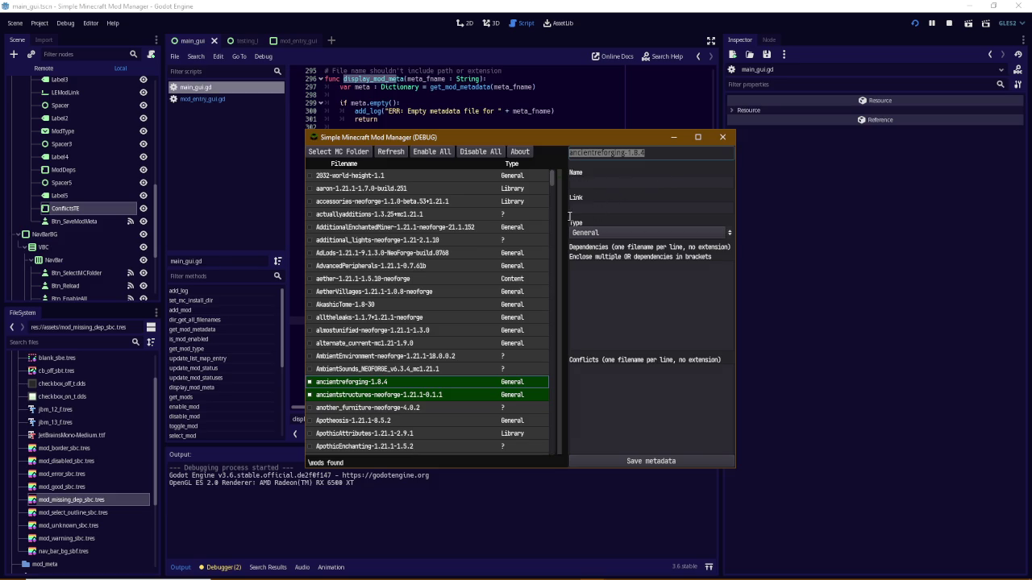
Enter ancientreforging as ancientstructures' conflict, save the metadata, and reload the mod
click(370, 395)
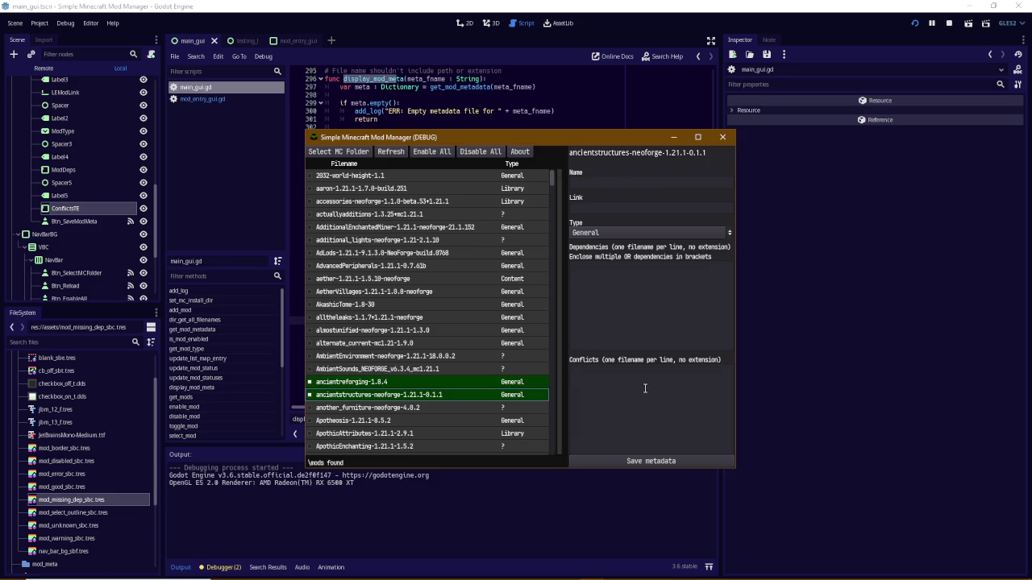
key(ctrl+v)
click(643, 462)
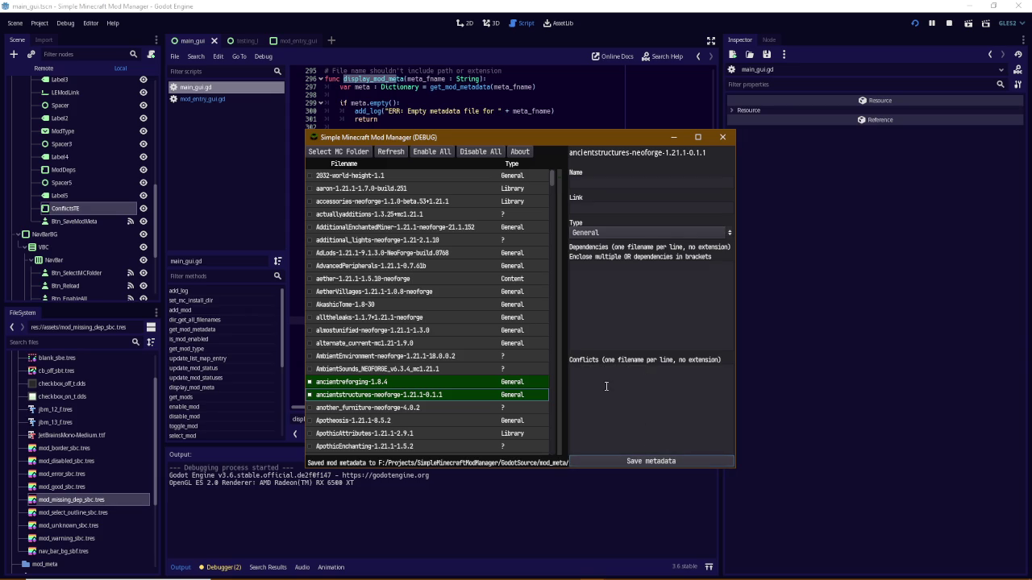
click(602, 368)
text(ancientreforging-1.8.4)
click(643, 461)
click(454, 397)
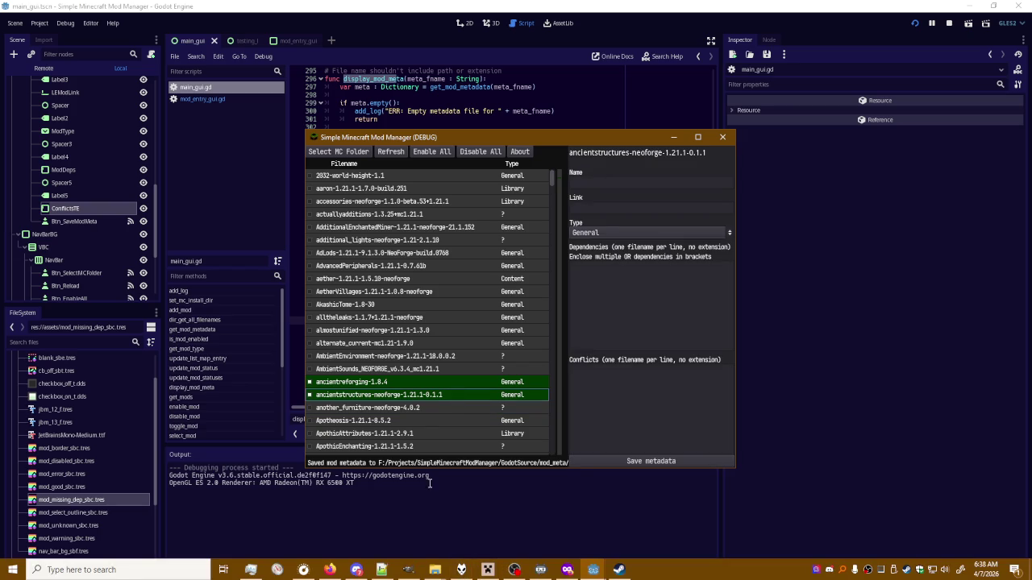
Open the ancientstructures JSON from mod_meta, inspect its empty "conflicts" entry, then return to Godot
click(435, 570)
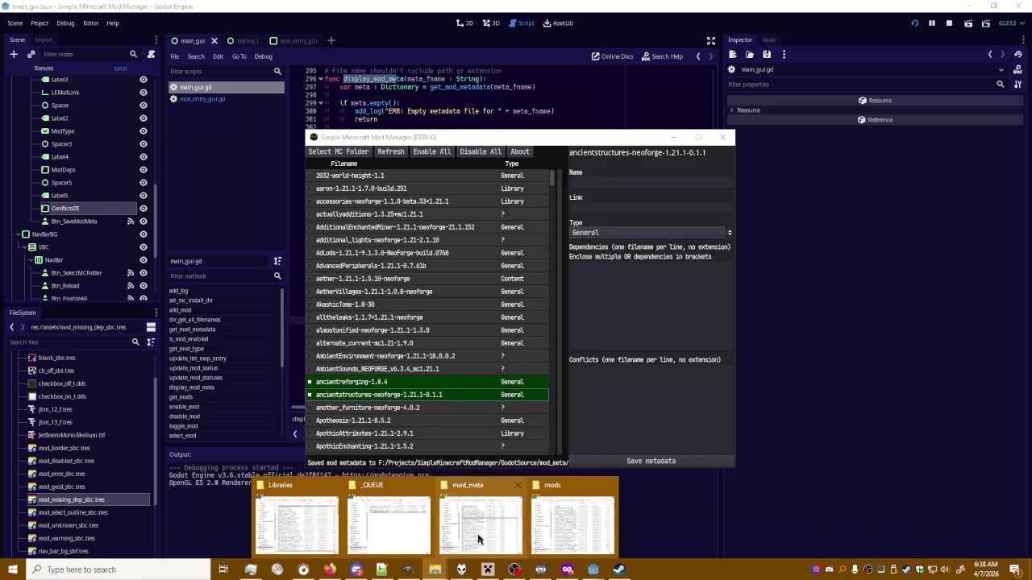
click(508, 538)
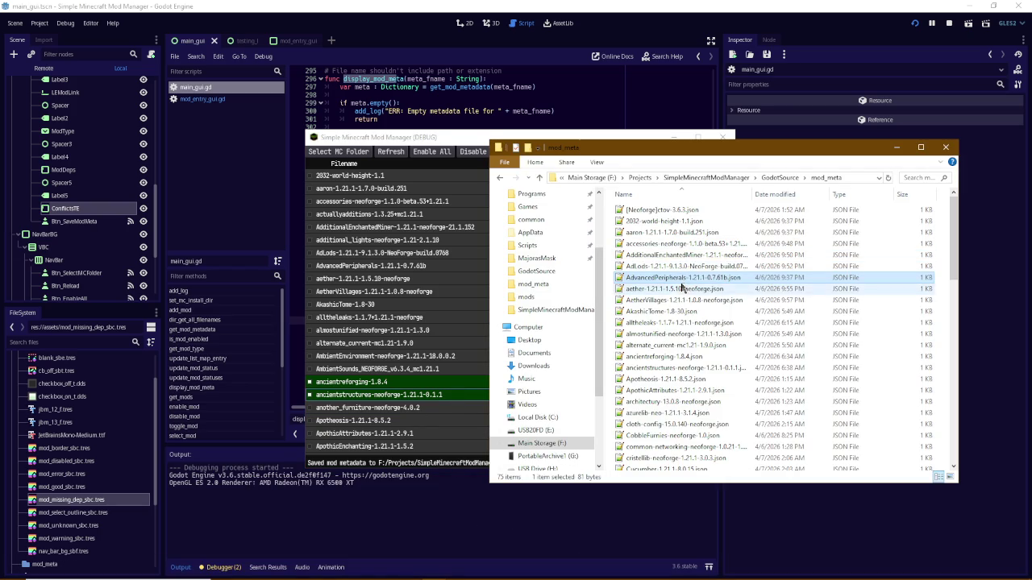
click(669, 367)
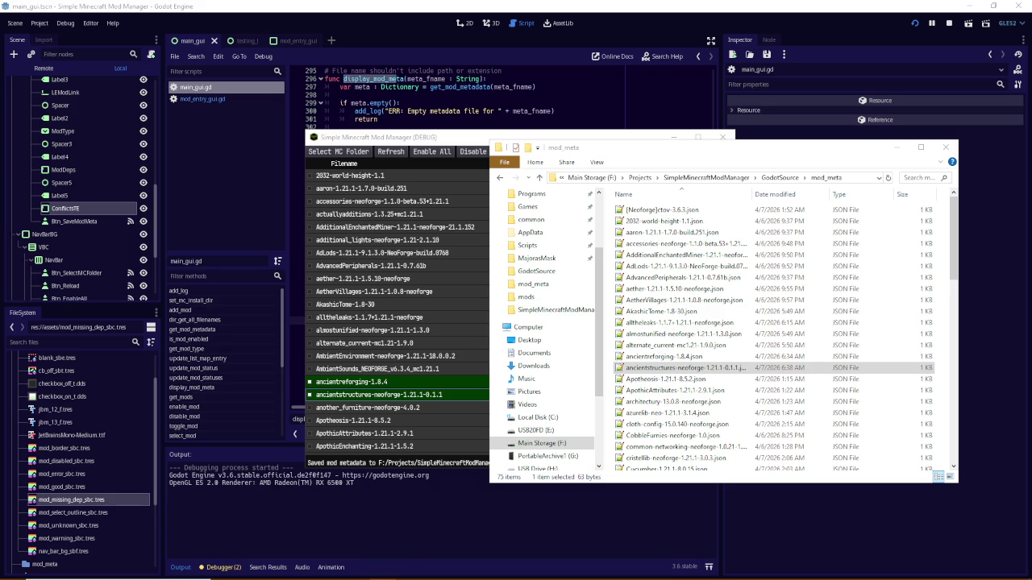
drag(574, 232, 523, 232)
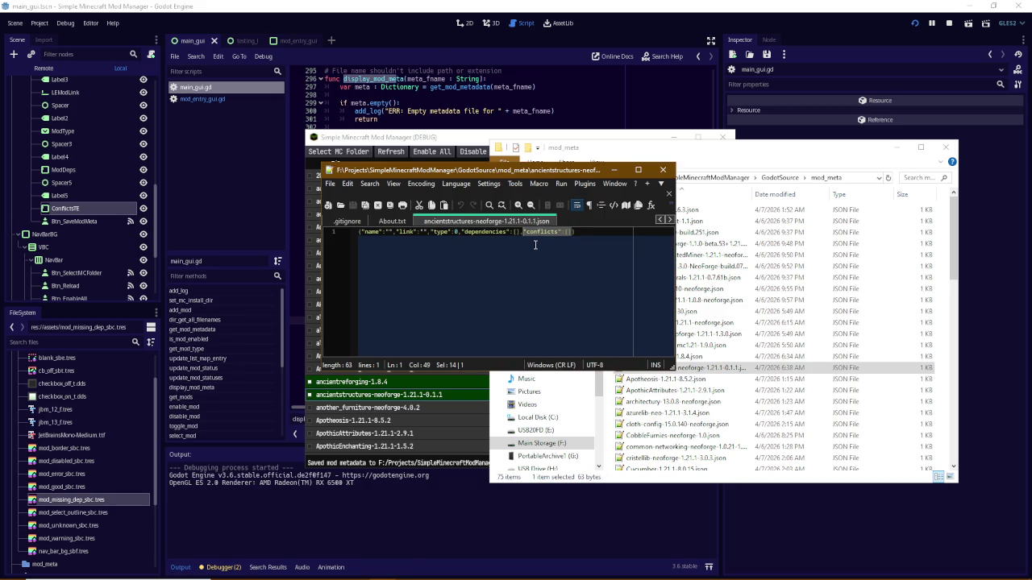
click(540, 5)
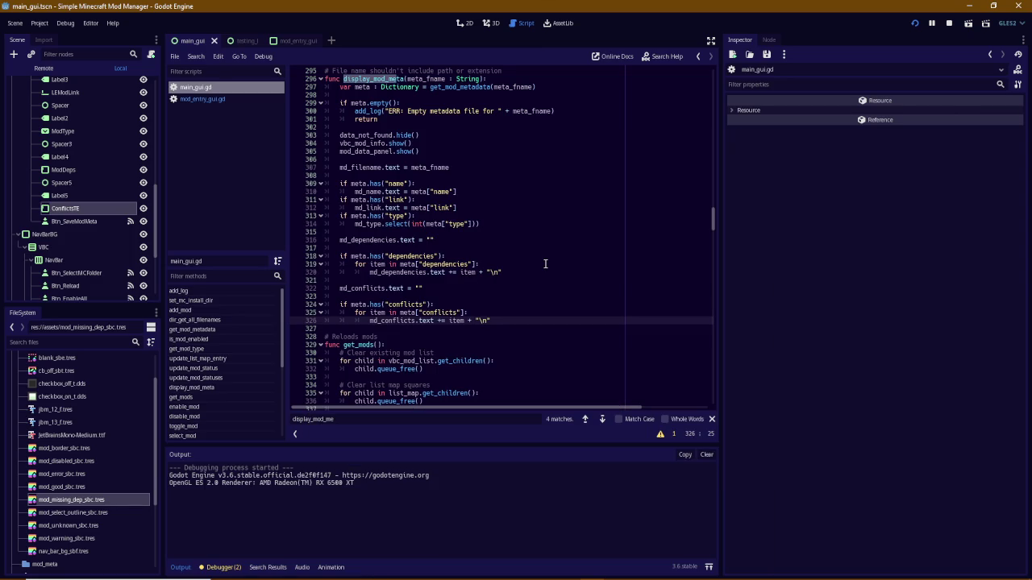
Find the save handler and set conflicts_array to md_conflicts.text.split("\n", false) on line 639
click(468, 294)
key(ctrl+f)
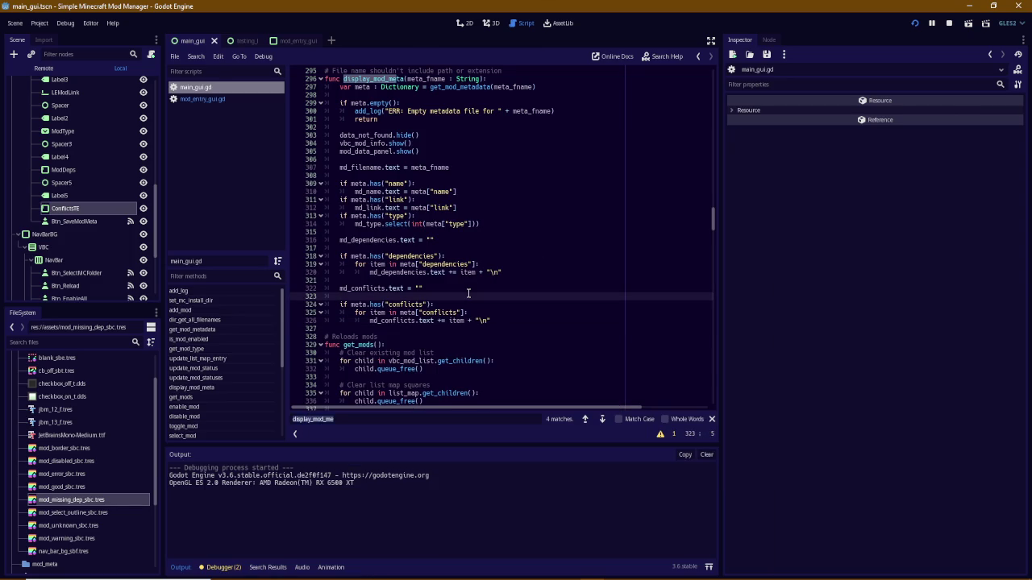
text(save)
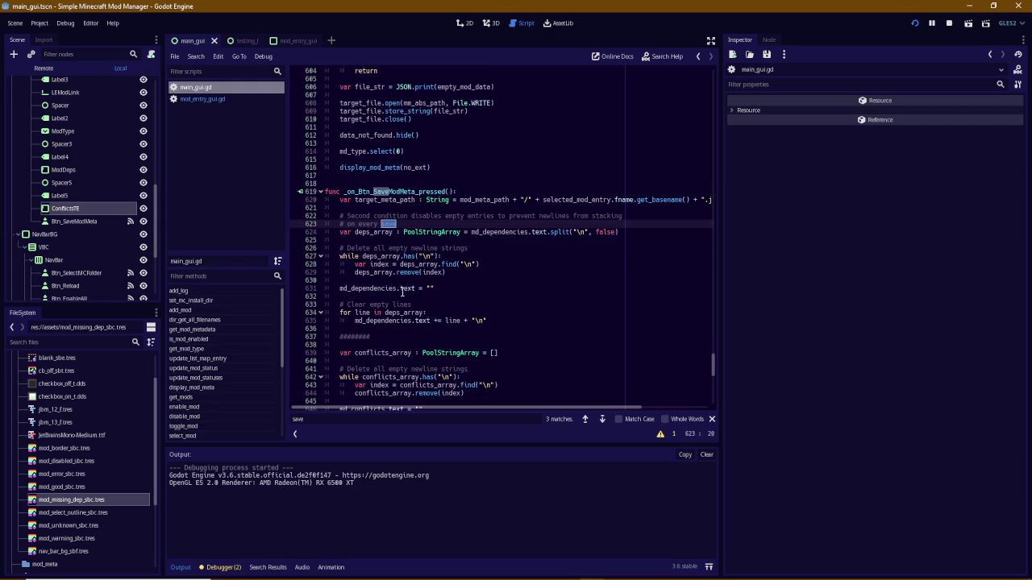
scroll(401, 292, down, 3)
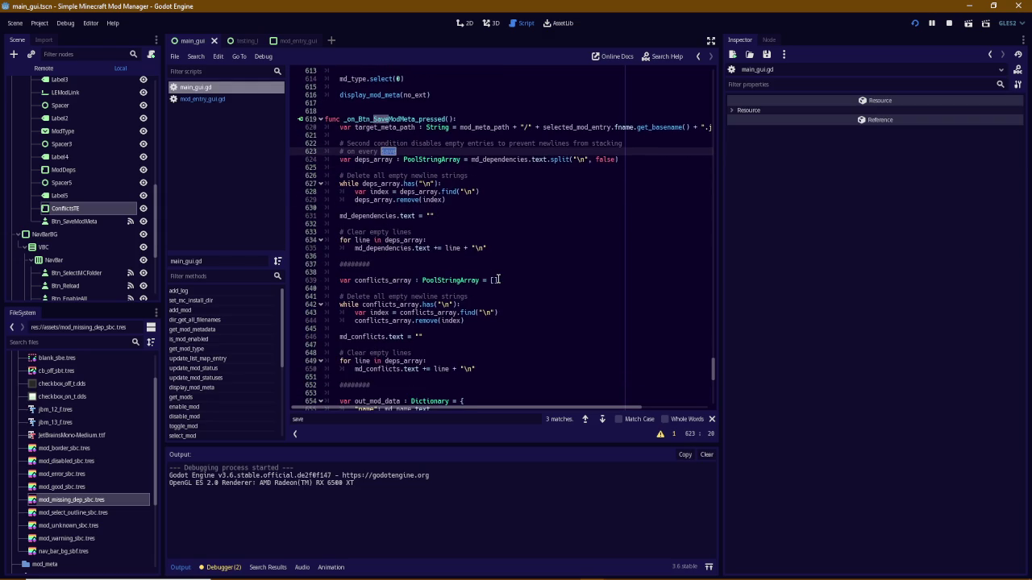
click(492, 280)
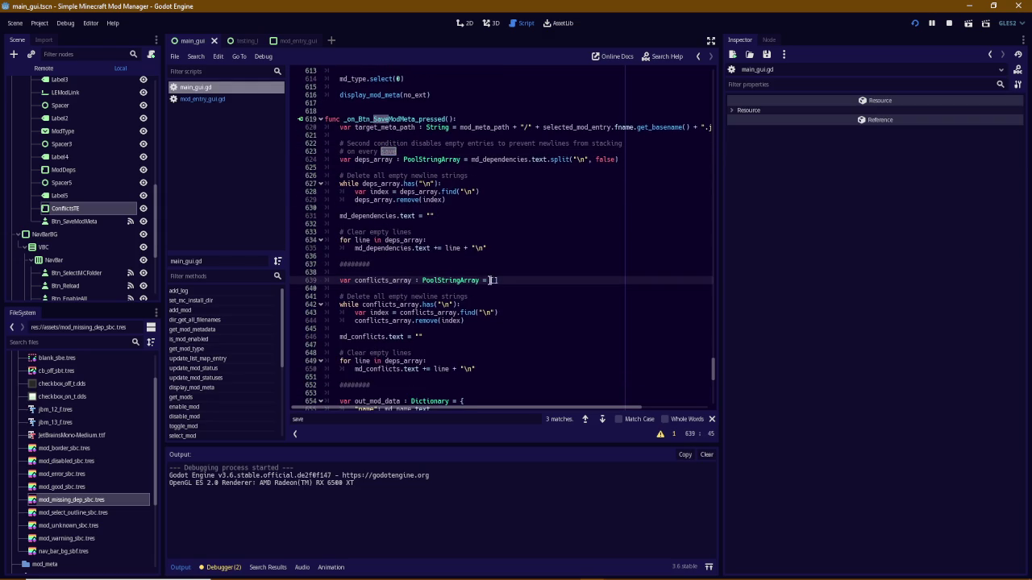
key(Delete)
key(Delete)
text(md_conflicts.text.sp)
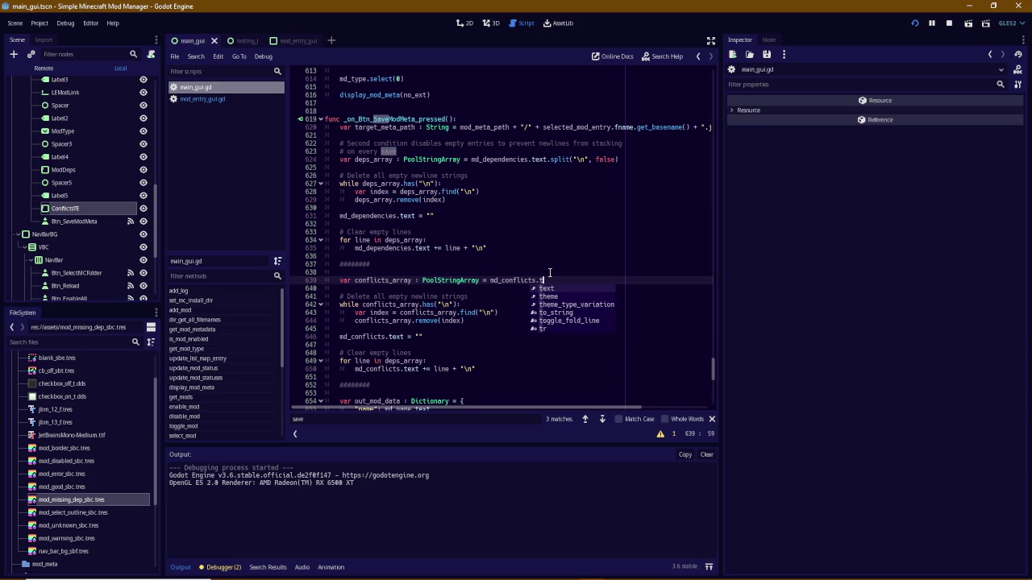
text(lit)
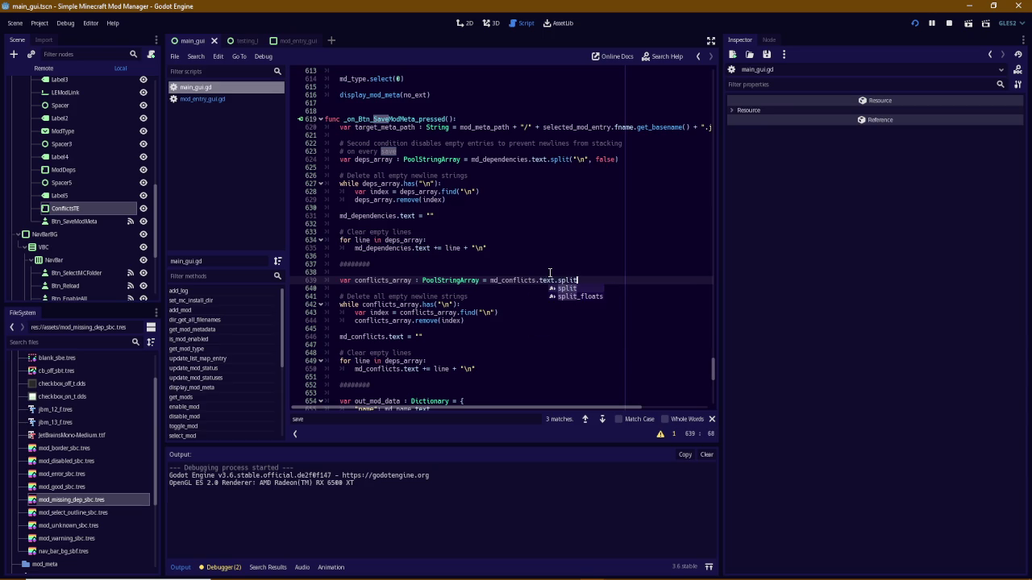
text((""n)
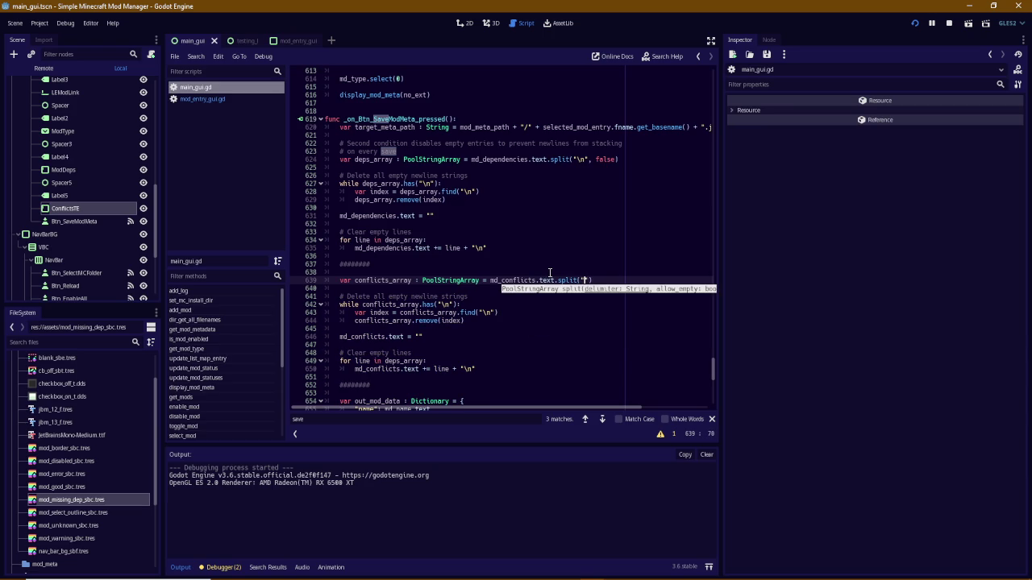
text(, false))
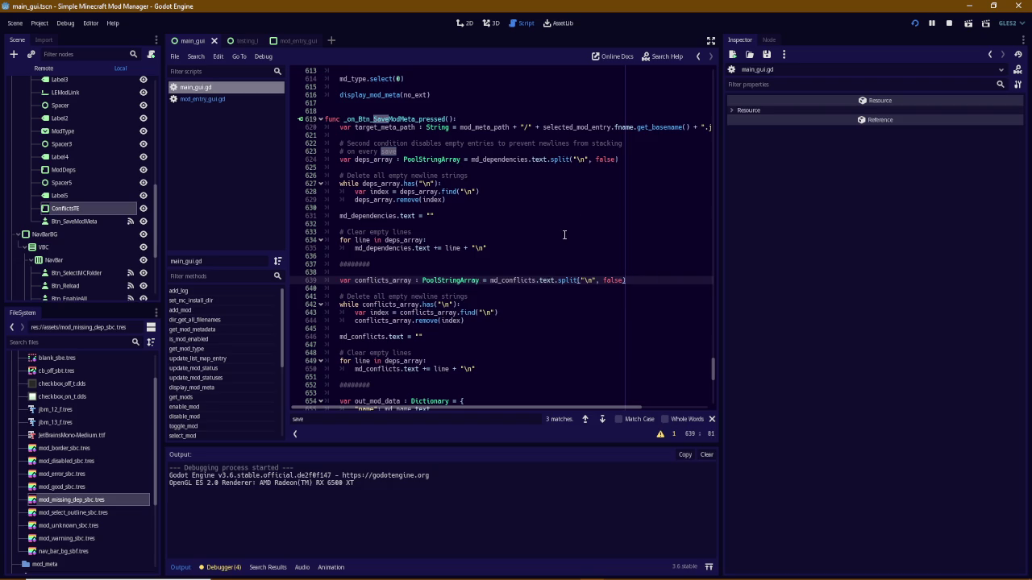
In the running Mod Manager, paste ancientreforging-1.8.4 as ancientstructures' conflict and save
mouse_move(601, 571)
click(669, 536)
click(355, 385)
click(359, 395)
key(ctrl+v)
click(652, 463)
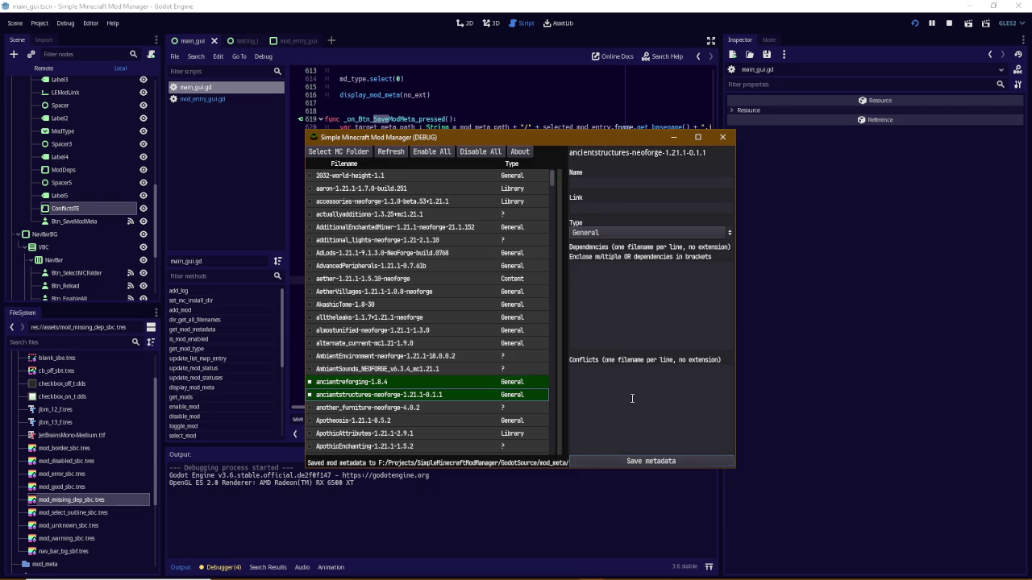
Reload ancientstructures to see its saved conflict, save again, and close the Mod Manager
click(468, 395)
text(ancientreforging-1.8.4)
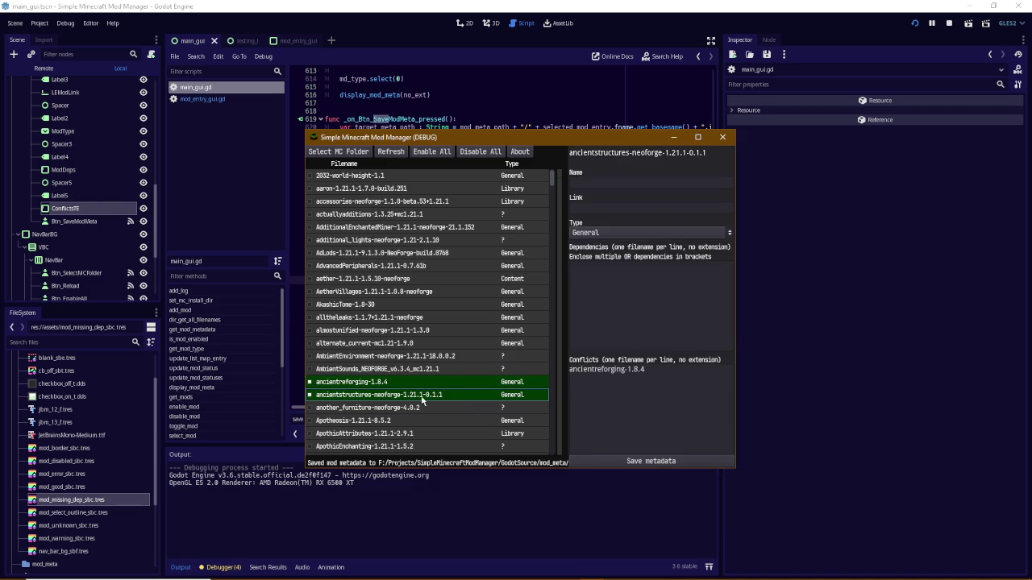
click(653, 461)
key(alt+F4)
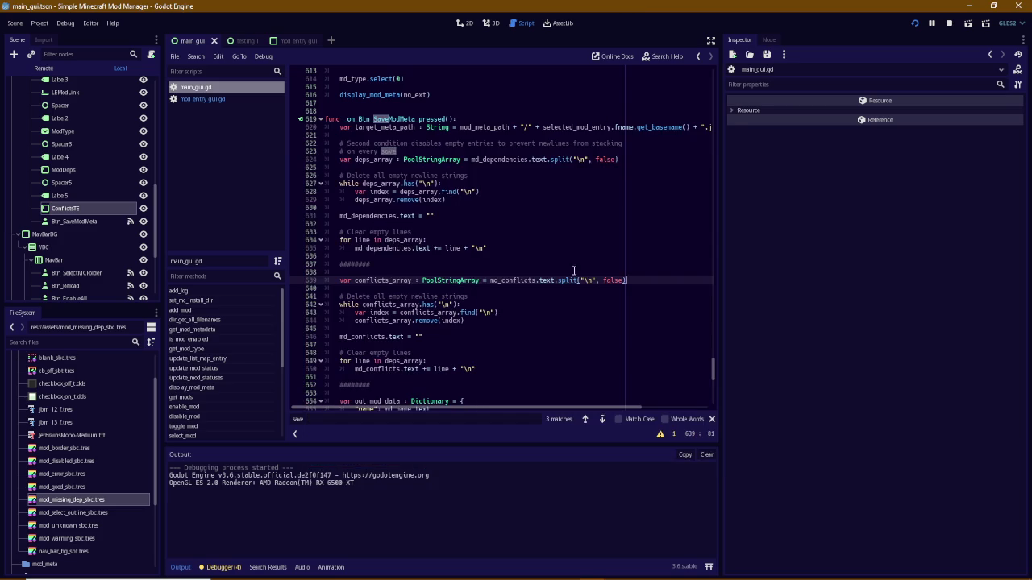
Change the loop on line 649 to iterate over conflicts_array
scroll(479, 315, down, 2)
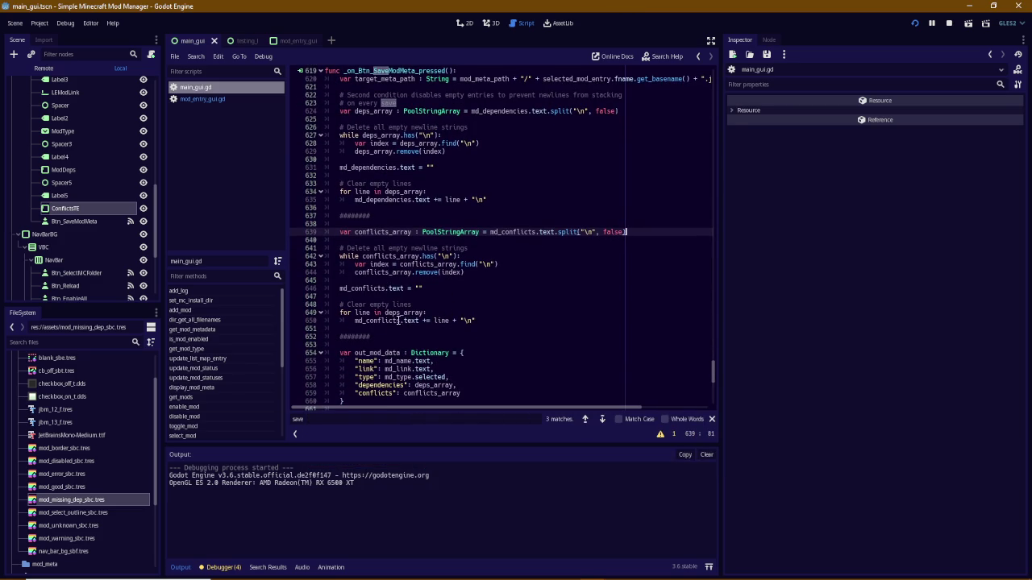
double_click(440, 320)
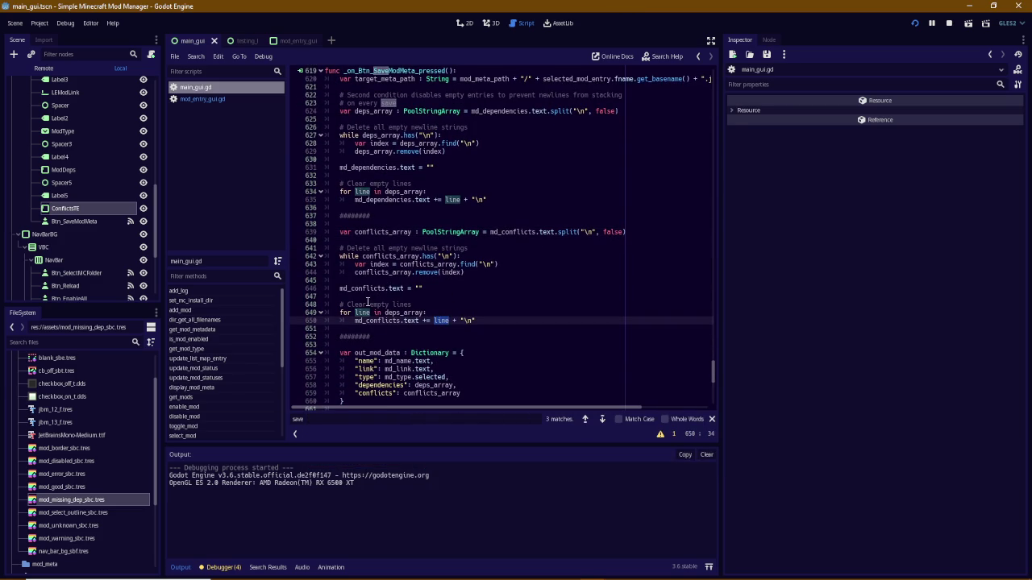
double_click(395, 312)
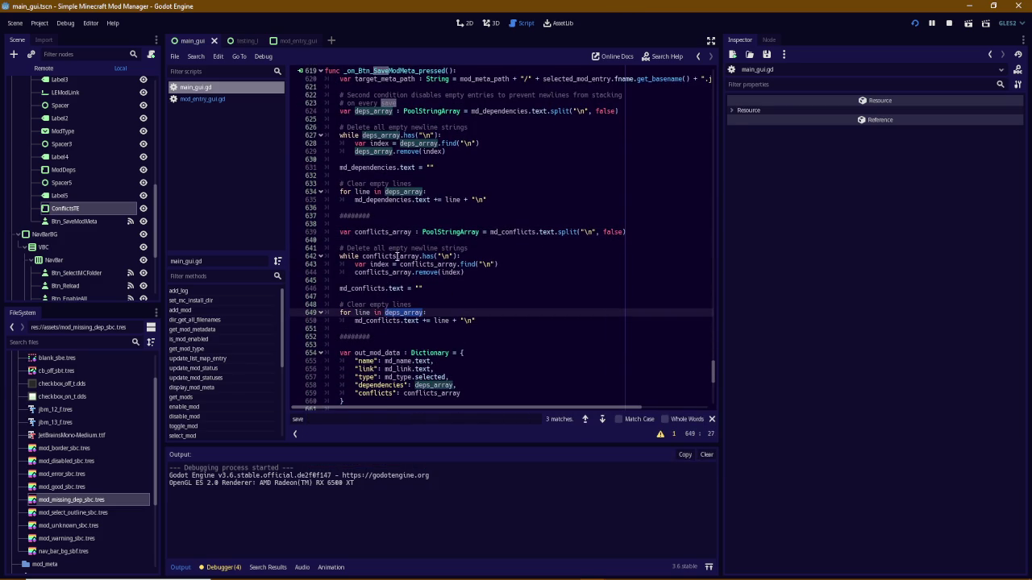
text(conflicts_array)
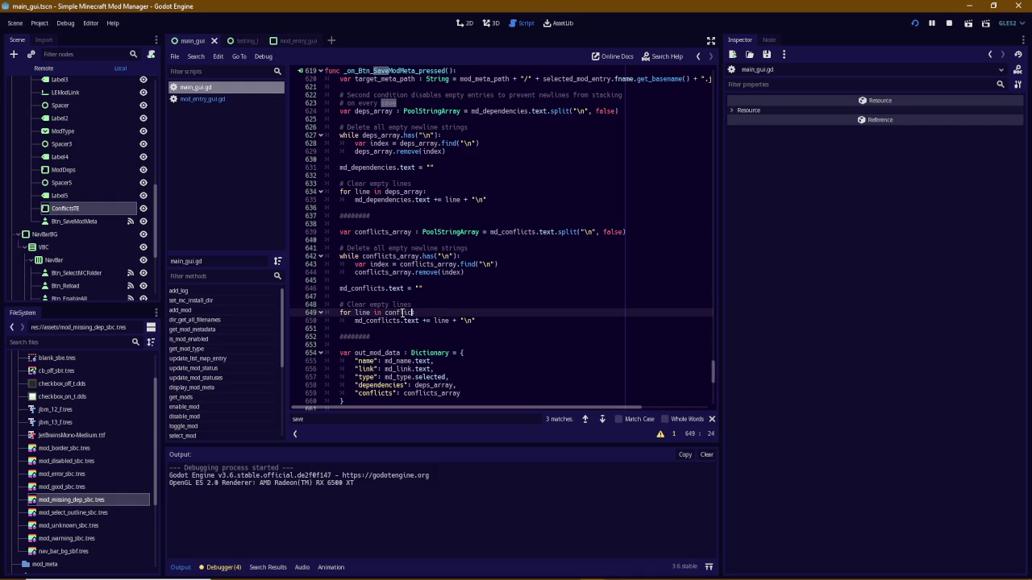
text(:)
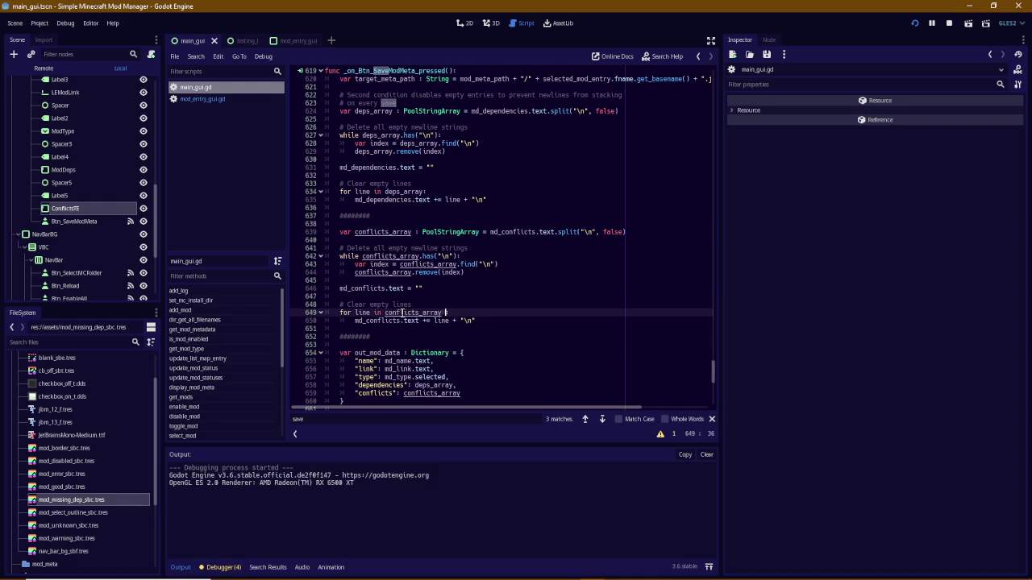
Bring the Mod Manager forward and reselect ancientstructures to check its conflict
mouse_move(571, 574)
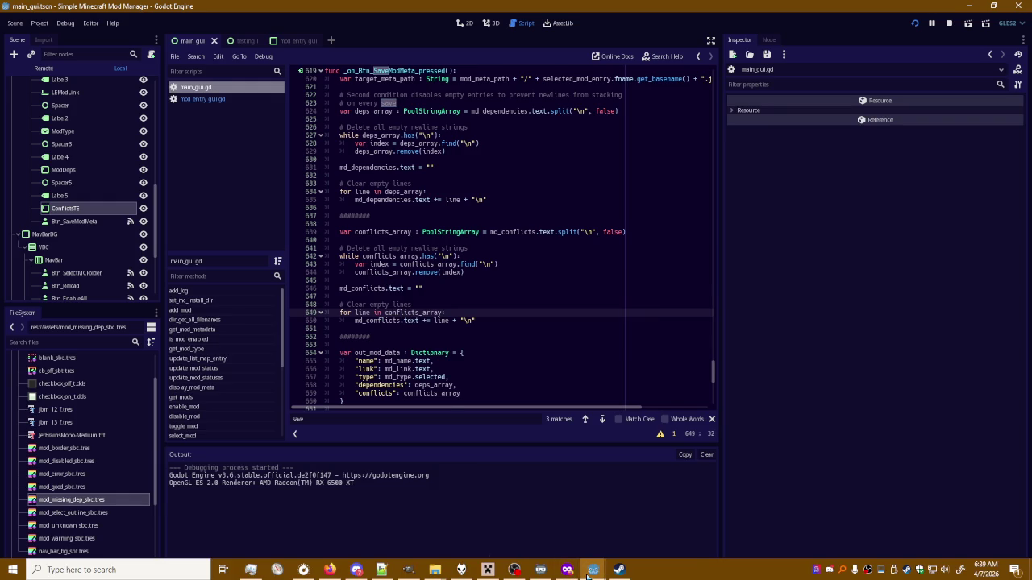
click(637, 540)
drag(423, 396, 605, 379)
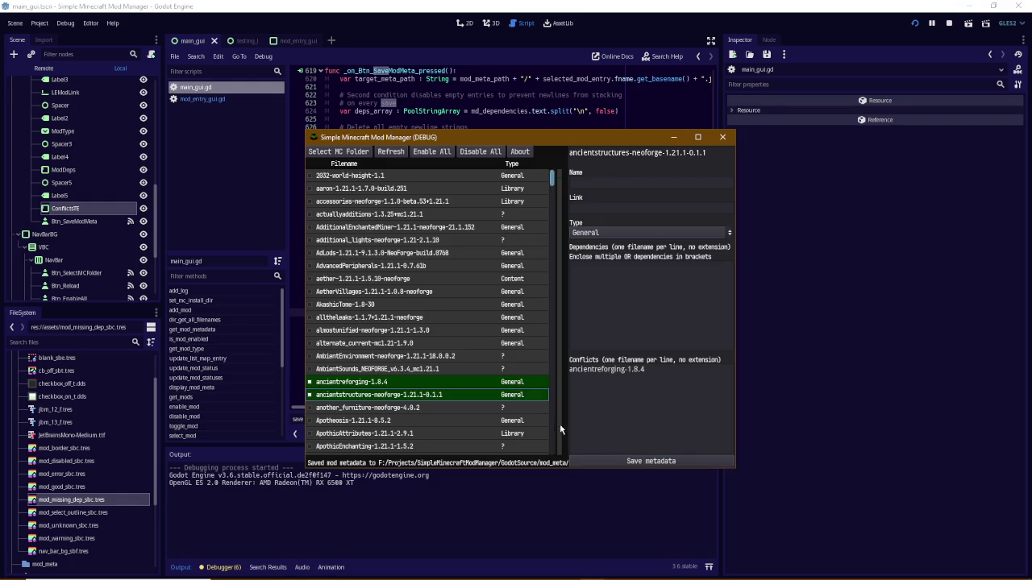
Switch among another_furniture, ancientstructures and ancientreforging to confirm the saved conflict, then return to the script
click(389, 409)
click(391, 395)
click(391, 382)
click(391, 396)
click(546, 8)
click(534, 223)
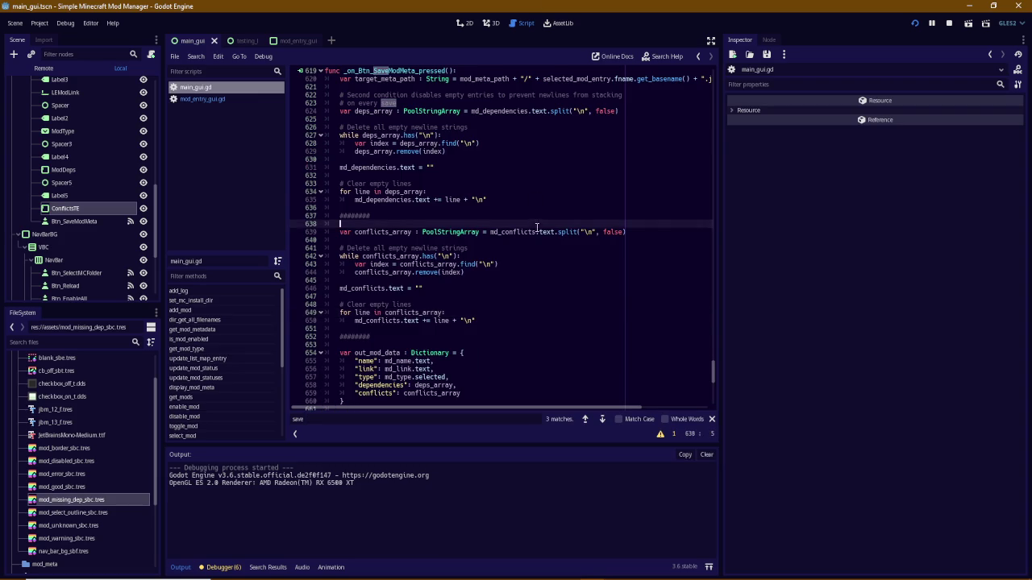
Search the script for update_mod_status( and place the caret in that function
scroll(528, 310, down, 5)
click(528, 310)
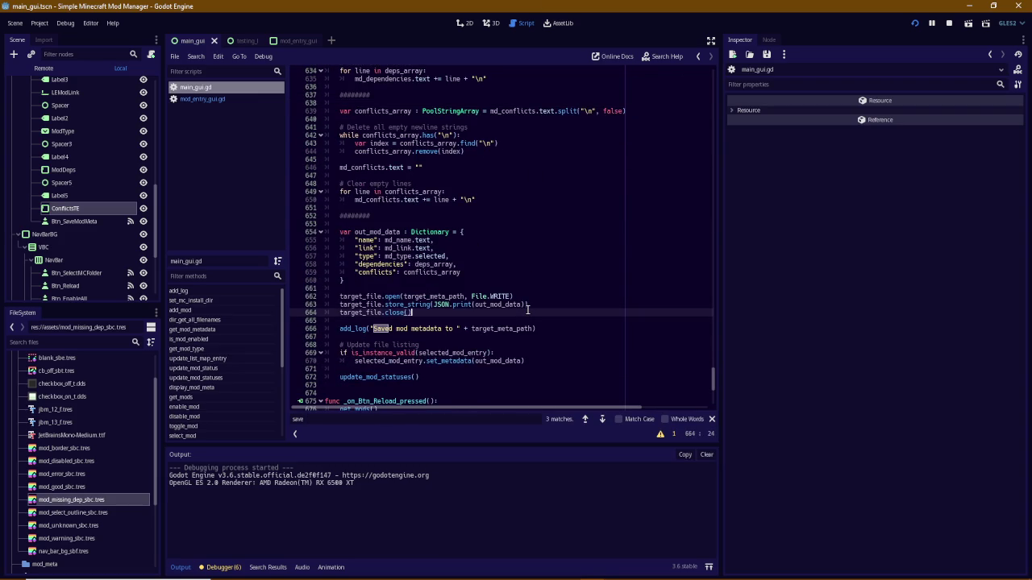
key(ctrl+f)
text(update_mo_u)
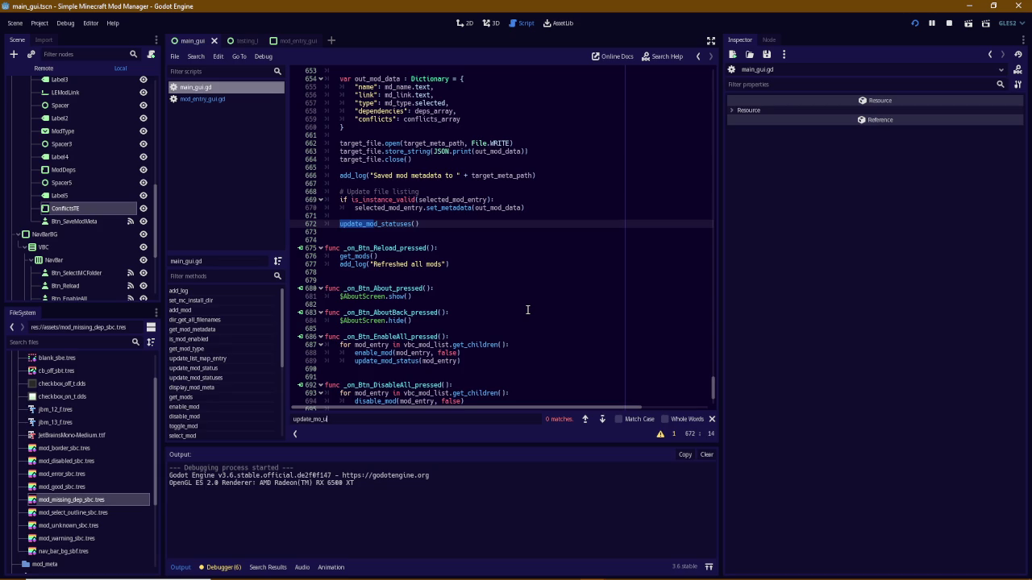
key(BackSpace)
key(BackSpace)
text(d)
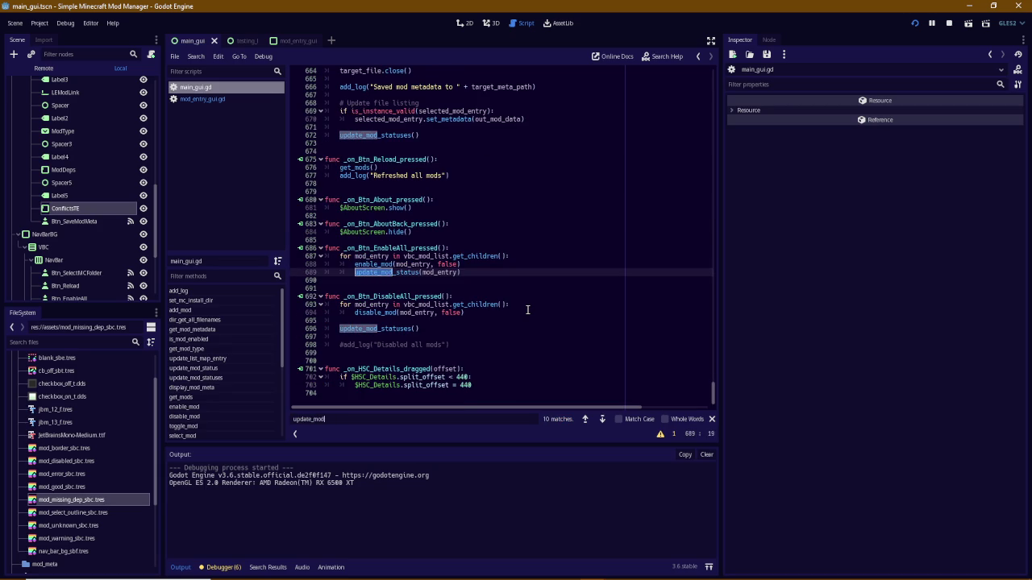
text(_statu)
key(Return)
text(status()
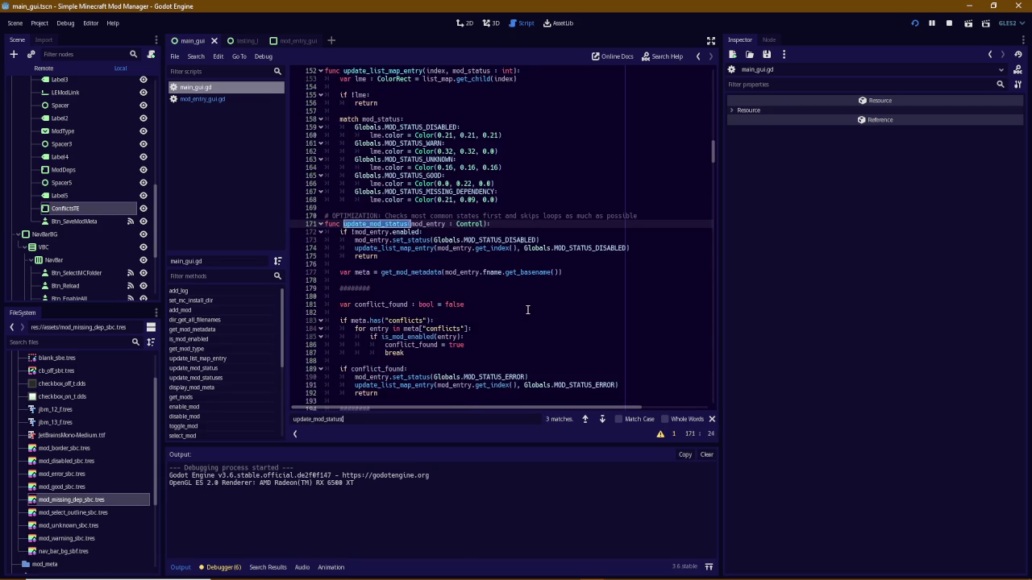
click(447, 260)
Add print("conflict found: " + entry) after conflict_found = true, run, and select ancientreforging
scroll(436, 287, down, 2)
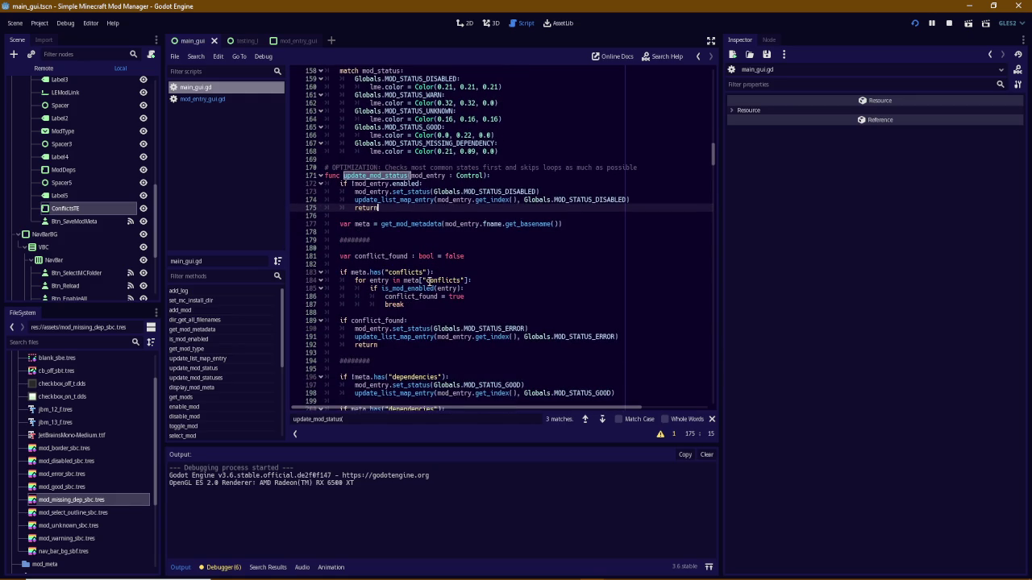
click(466, 297)
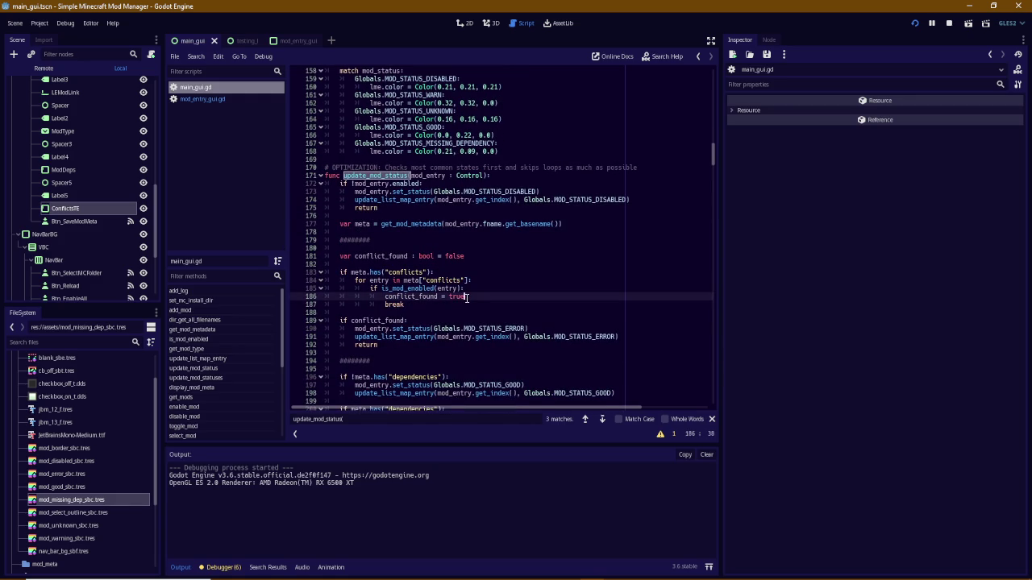
key(Return)
text(print(")
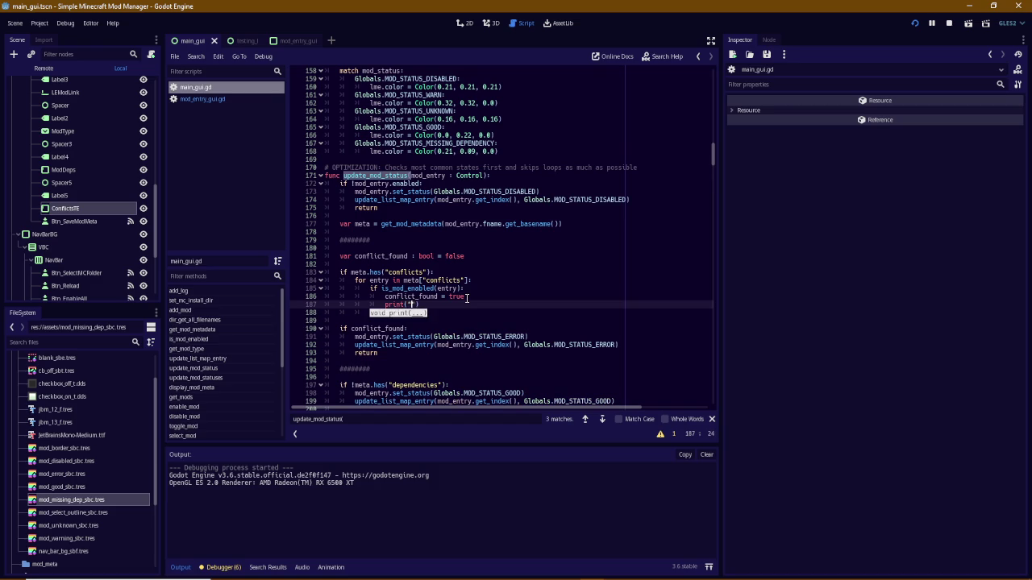
text(conflict found)
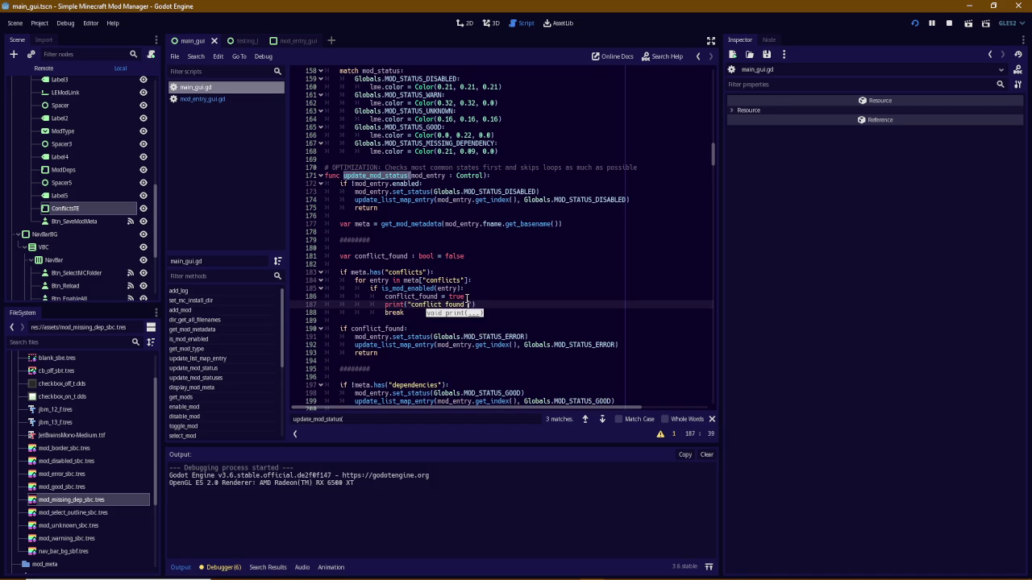
text(: " + s)
text(tr)
key(BackSpace)
key(BackSpace)
key(BackSpace)
text(entry)
key(F5)
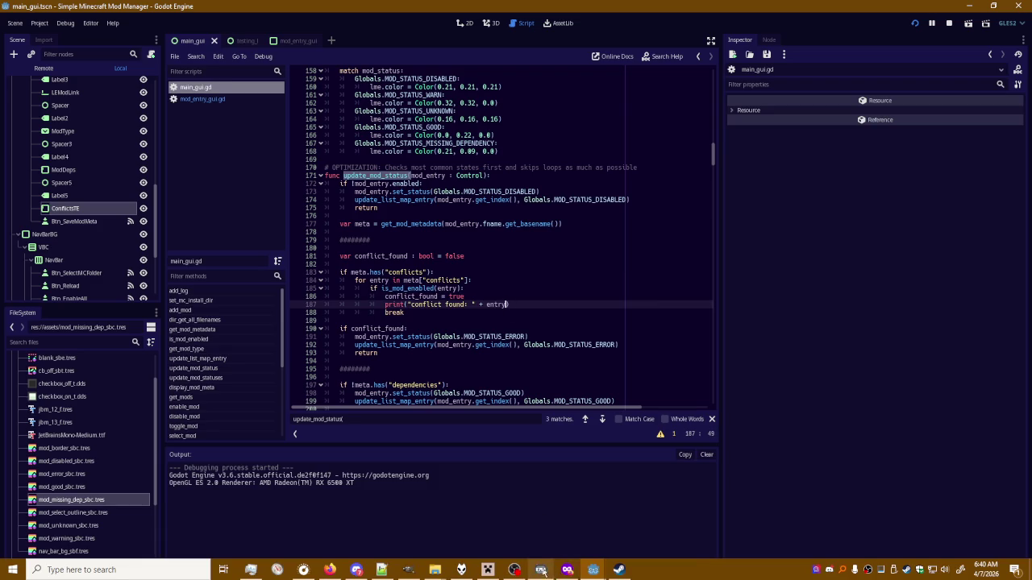
click(352, 385)
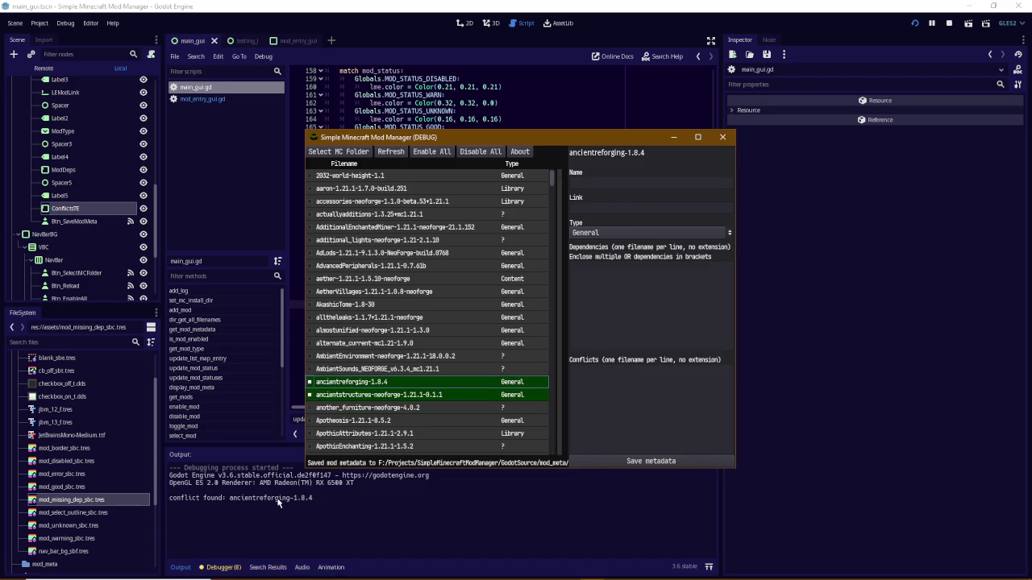
Move the Mod Manager window aside, note MOD_STATUS_ERROR on line 191, and open mod_entry_gui.gd
mouse_move(431, 137)
mouse_down()
mouse_move(786, 129)
mouse_move(707, 114)
mouse_up()
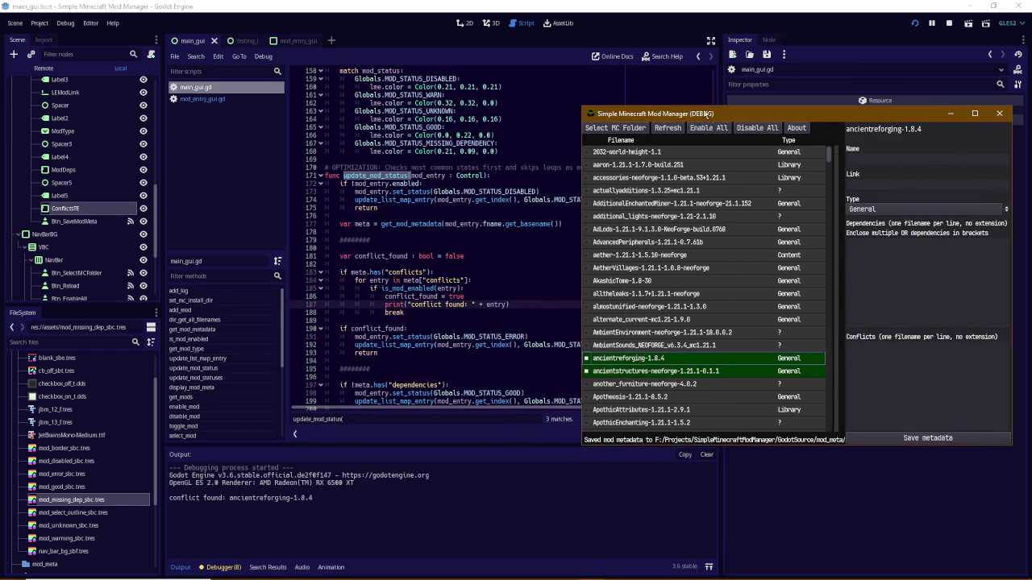
drag(706, 114, 781, 114)
click(528, 337)
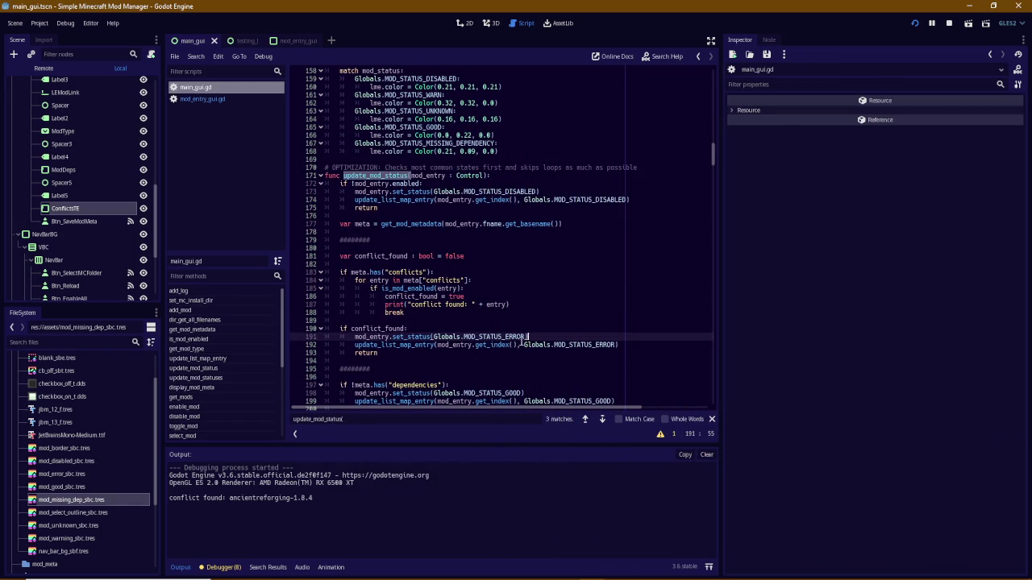
double_click(482, 338)
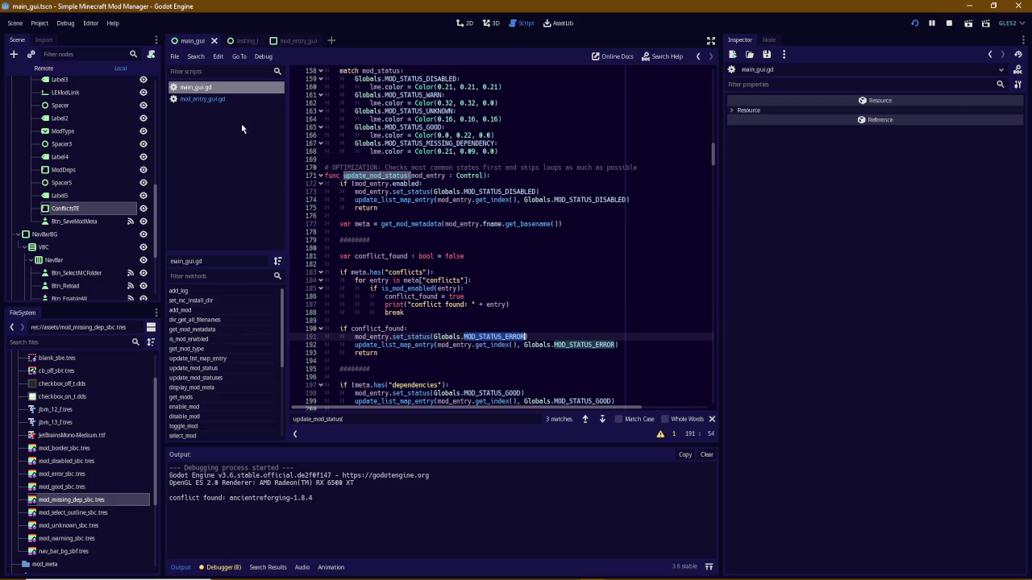
click(216, 98)
Duplicate the MOD_STATUS_WARN case as MOD_STATUS_ERROR using sb_error, and save the script
scroll(536, 214, down, 2)
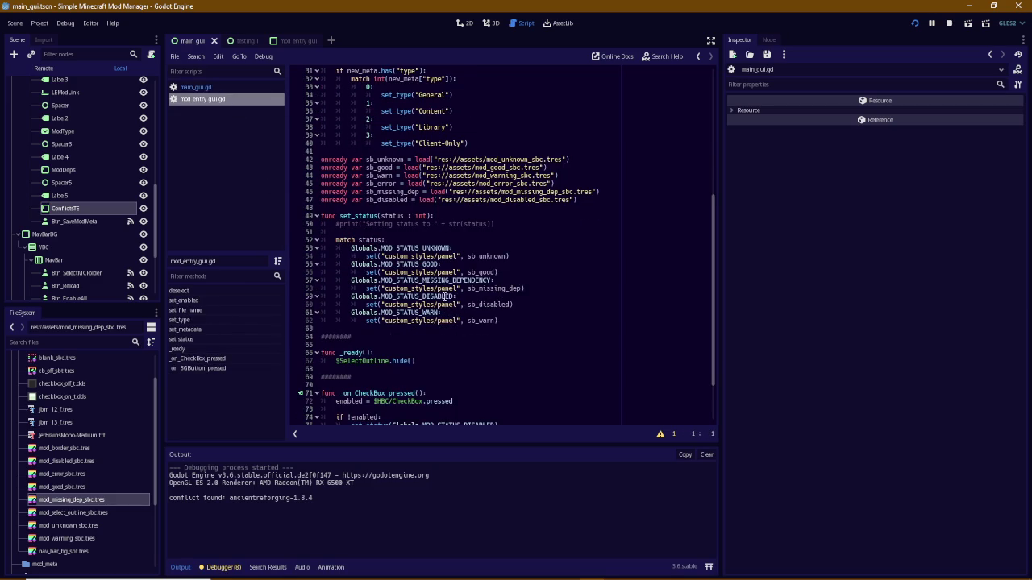
mouse_move(519, 325)
mouse_down()
mouse_move(322, 321)
mouse_move(513, 320)
mouse_up()
key(ctrl+v)
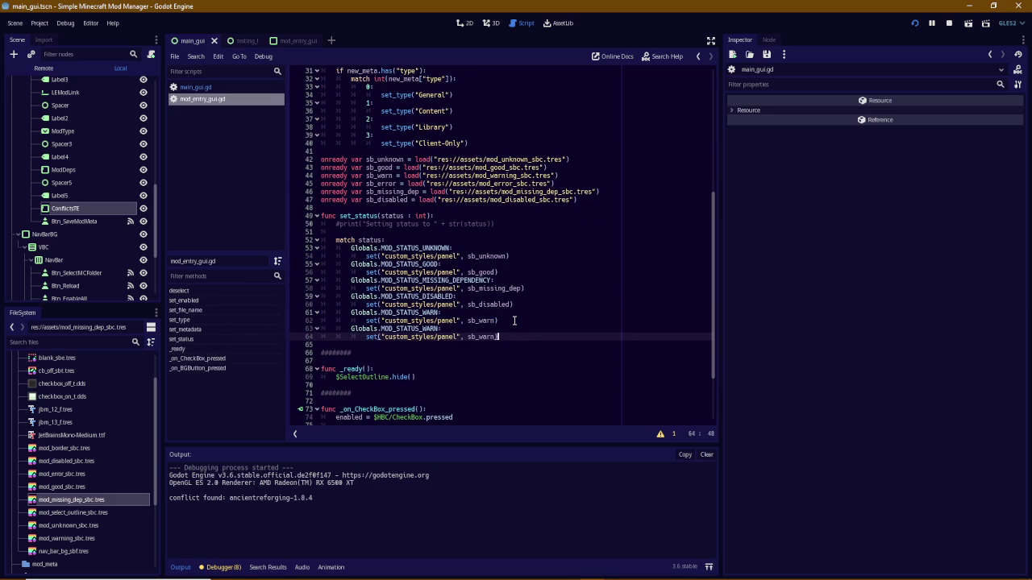
double_click(435, 329)
key(BackSpace)
text(MOD_STATUS_ERROR:)
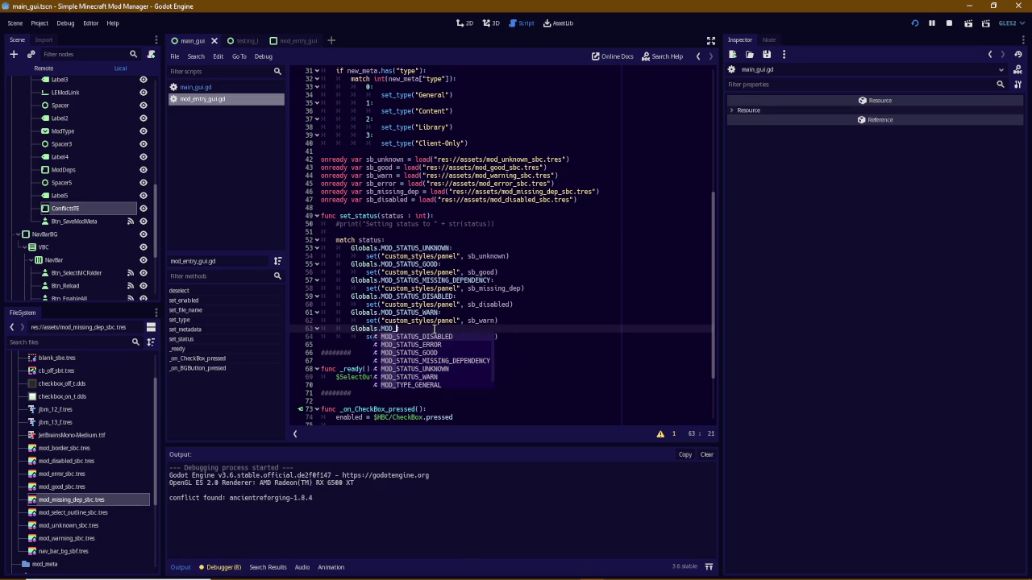
double_click(470, 336)
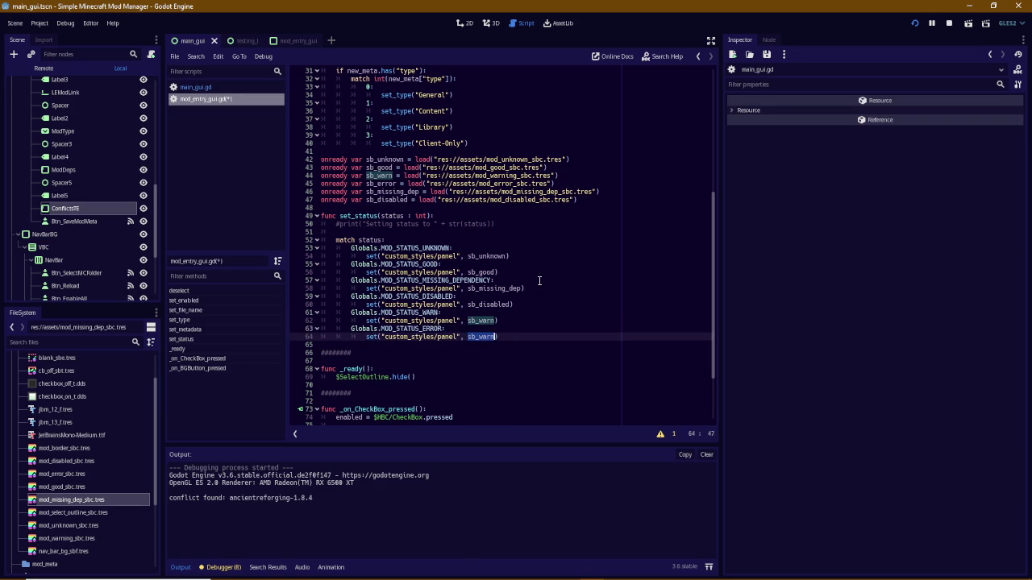
text(sb_error)
key(ctrl+s)
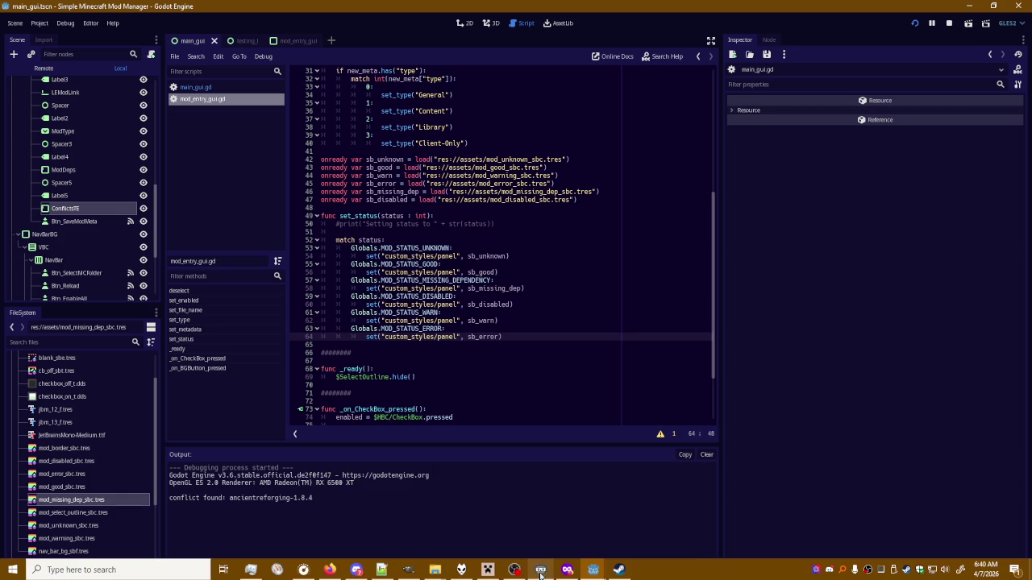
Bring the running Mod Manager back into view and review the AmbientSounds, ancientstructures and ancientreforging entries
mouse_move(593, 570)
click(649, 516)
click(725, 363)
click(731, 349)
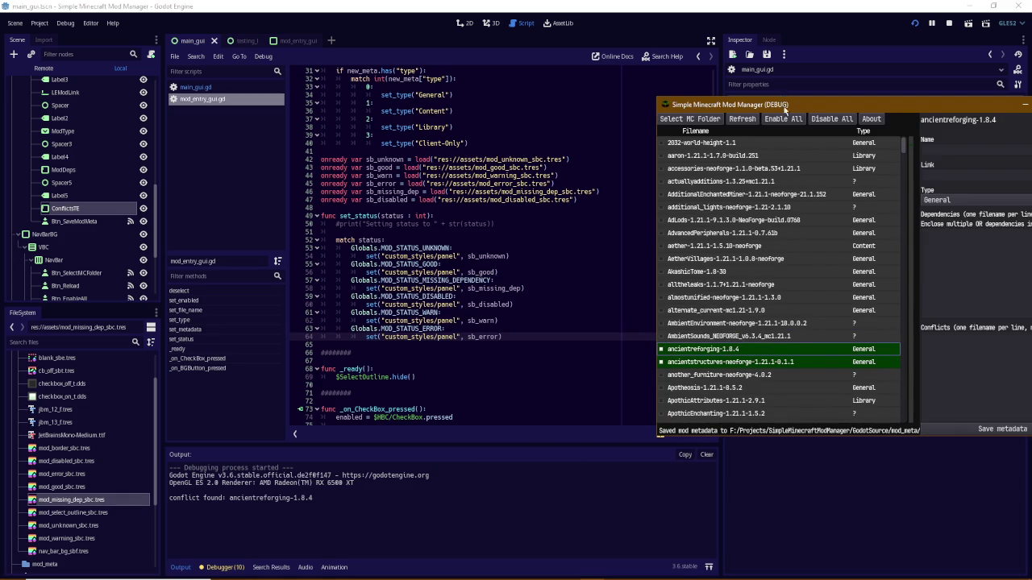
drag(775, 104, 502, 103)
click(432, 334)
click(407, 364)
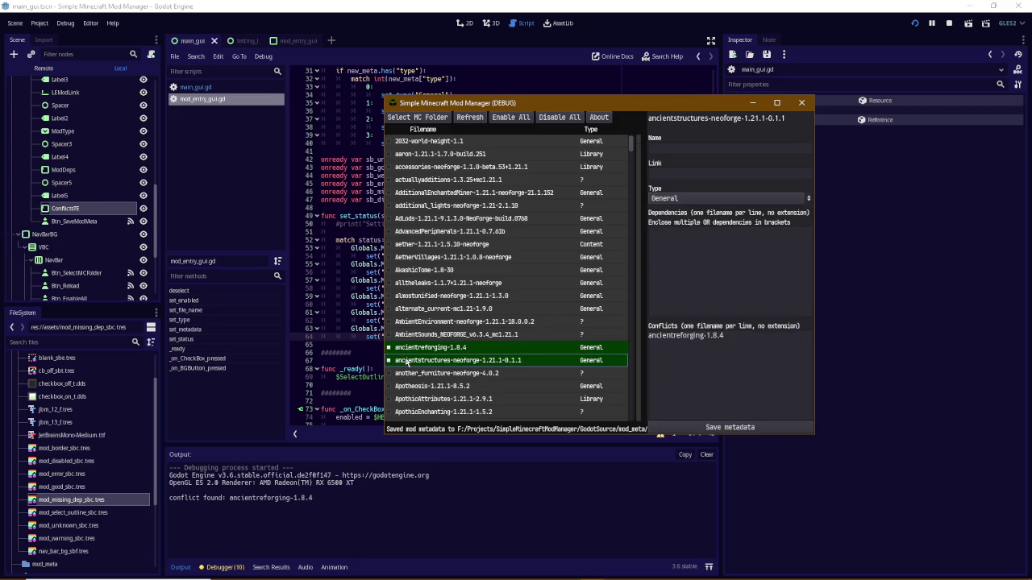
click(392, 351)
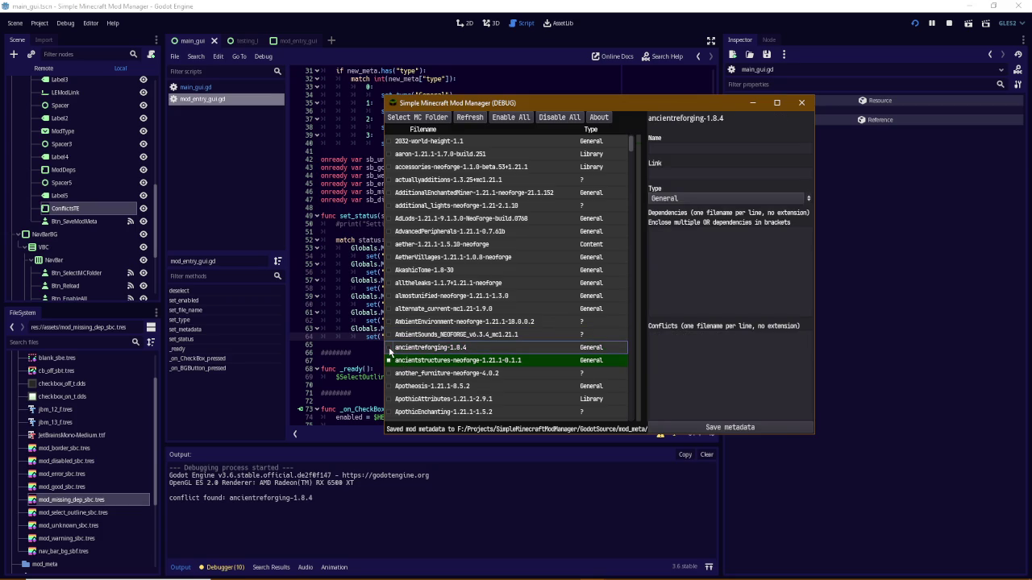
Enable ancientreforging and another_furniture, toggling ancientreforging to trigger the conflict, then stop the run
click(389, 350)
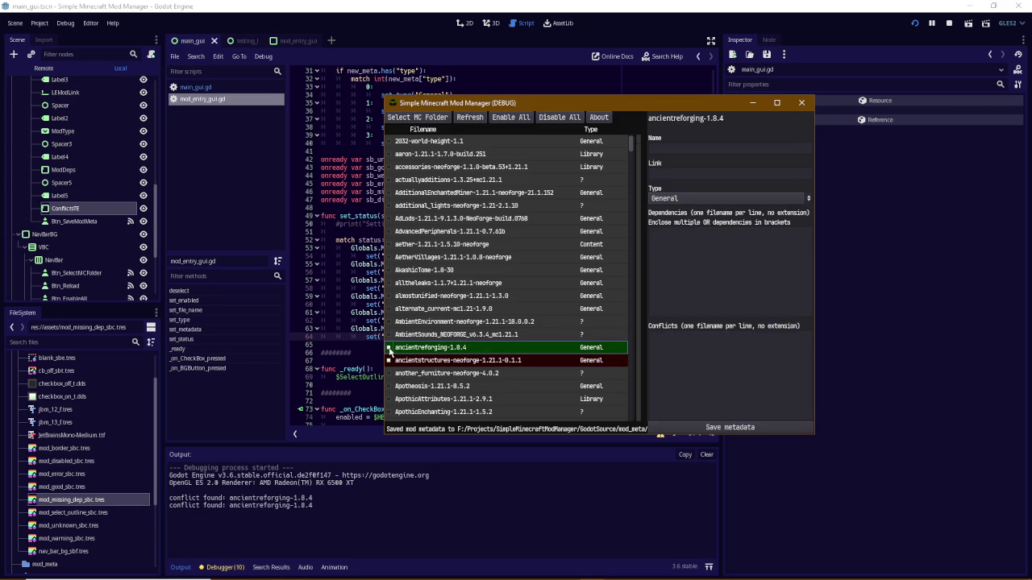
click(390, 375)
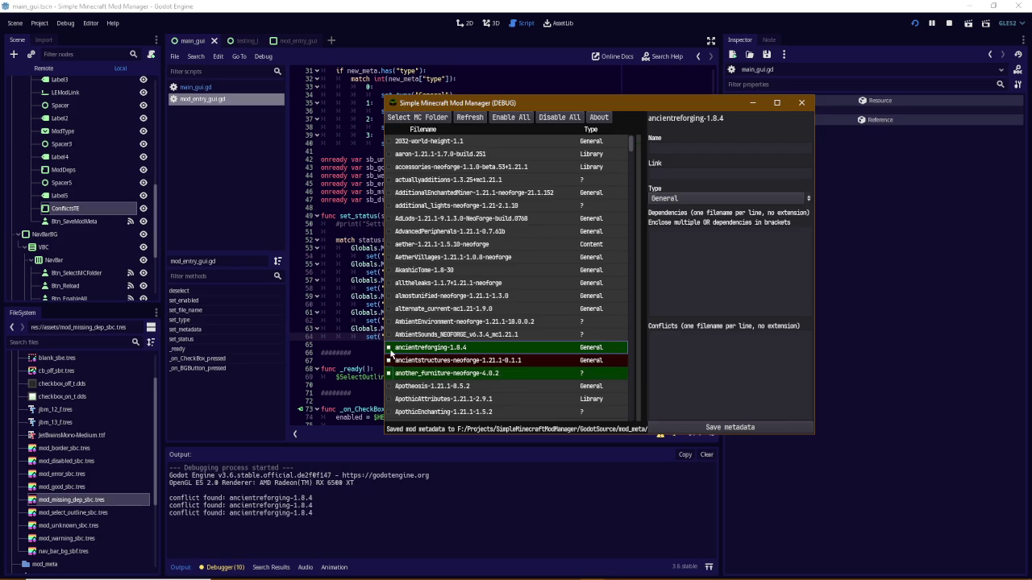
click(390, 351)
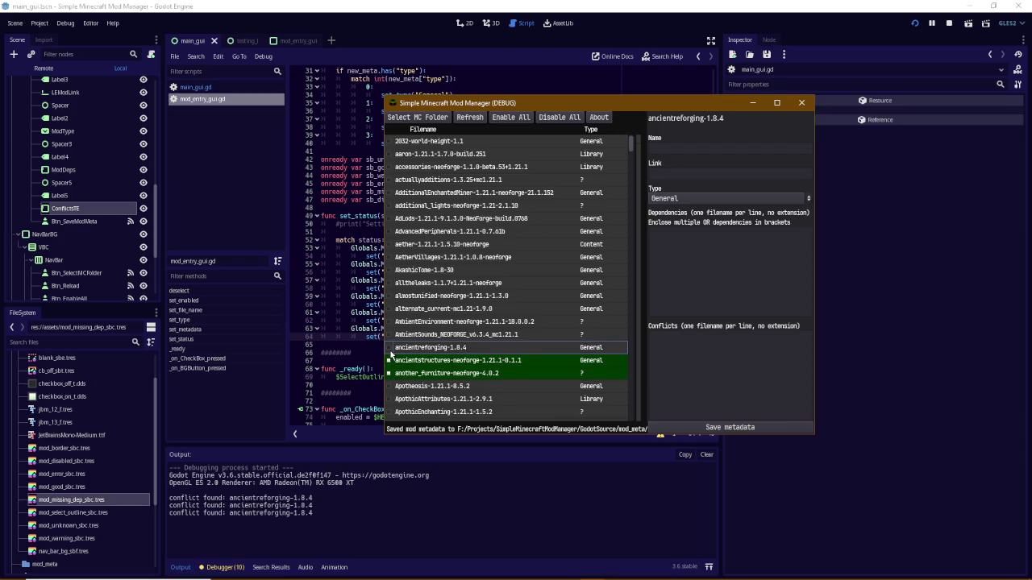
click(390, 350)
click(390, 351)
click(391, 350)
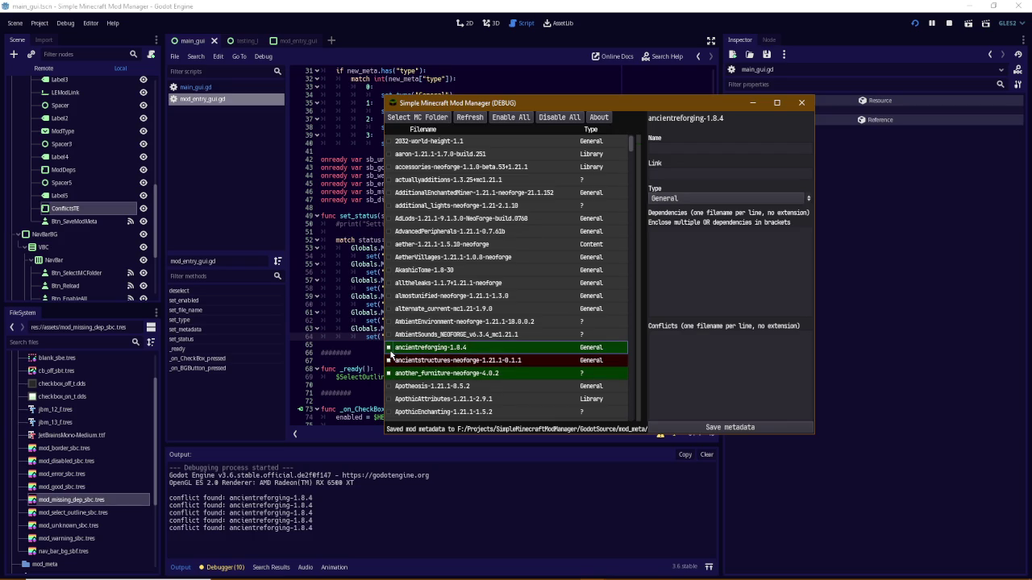
key(F8)
Delete the conflict-found debug print in update_mod_status of main_gui.gd and run the project
click(238, 88)
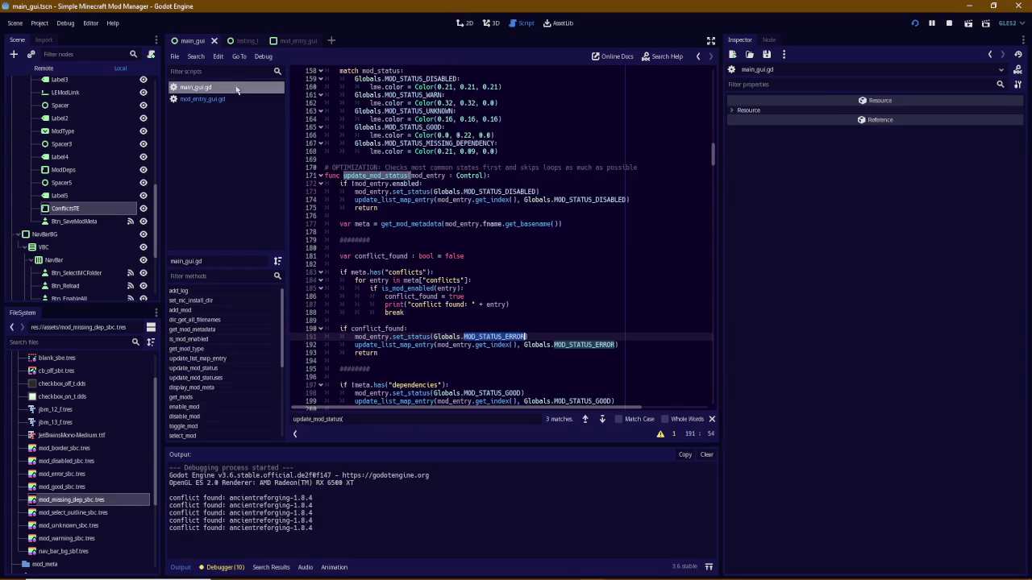
click(517, 302)
key(shift+Up)
key(BackSpace)
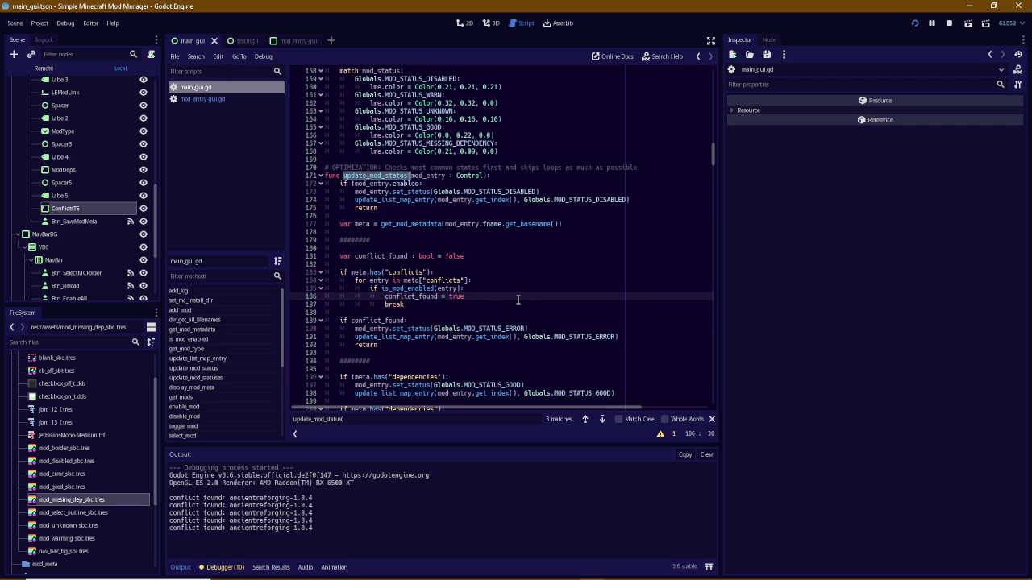
key(F5)
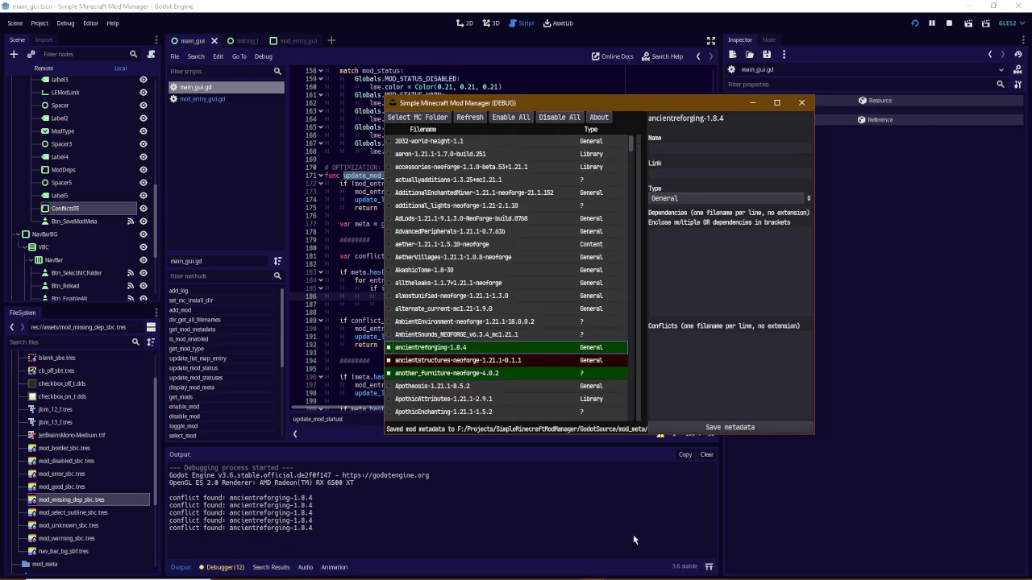
Toggle ancientstructures and ancientreforging-1.8.4 to test the red conflict flag, then widen the window
click(461, 359)
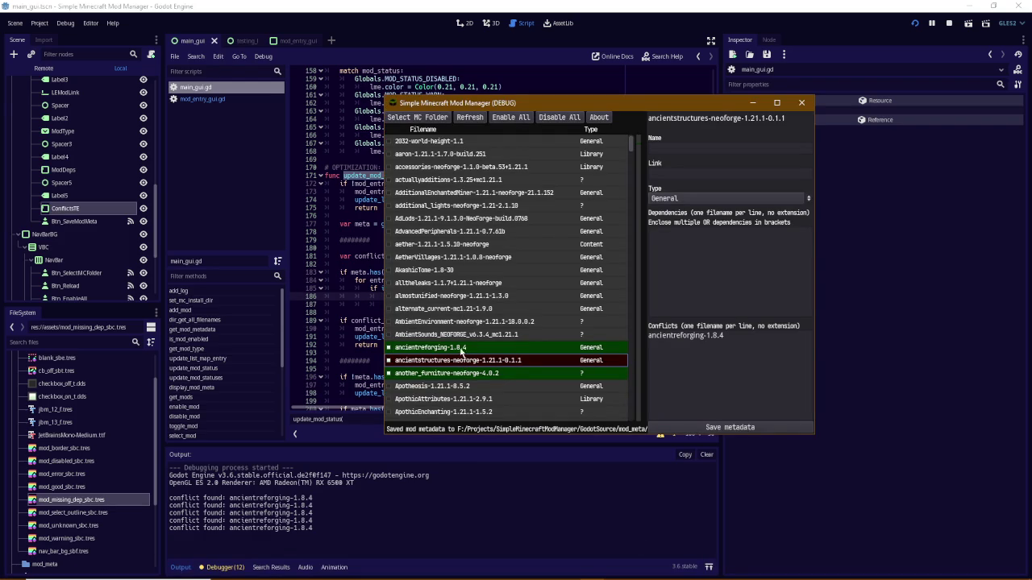
click(388, 361)
click(389, 361)
click(391, 351)
click(391, 351)
click(391, 351)
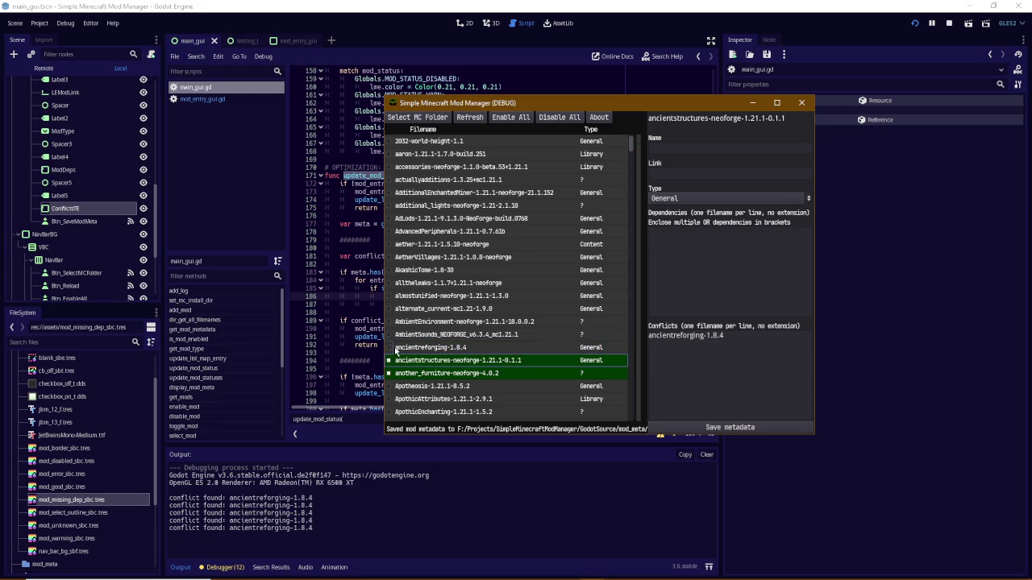
click(389, 350)
click(429, 353)
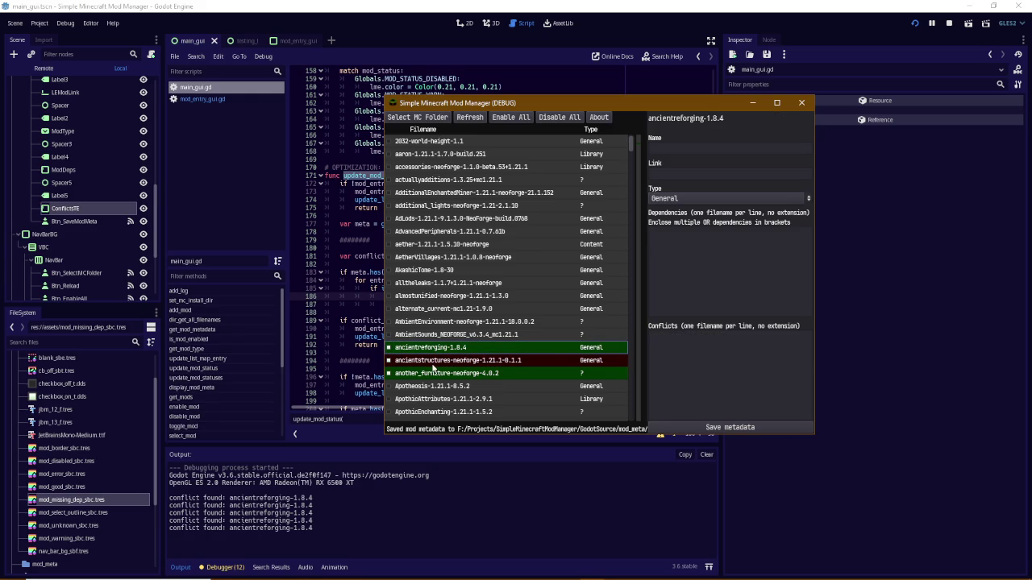
click(433, 365)
click(437, 353)
mouse_move(386, 435)
mouse_down()
mouse_move(270, 436)
mouse_move(252, 453)
mouse_up()
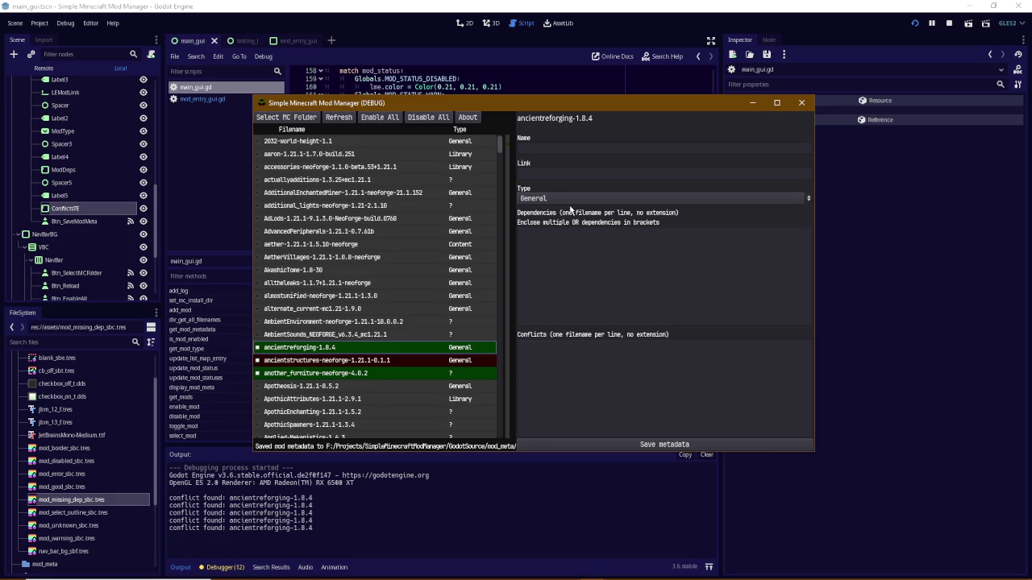
Select alternate_current and use Enable All so every mod is enabled
click(328, 309)
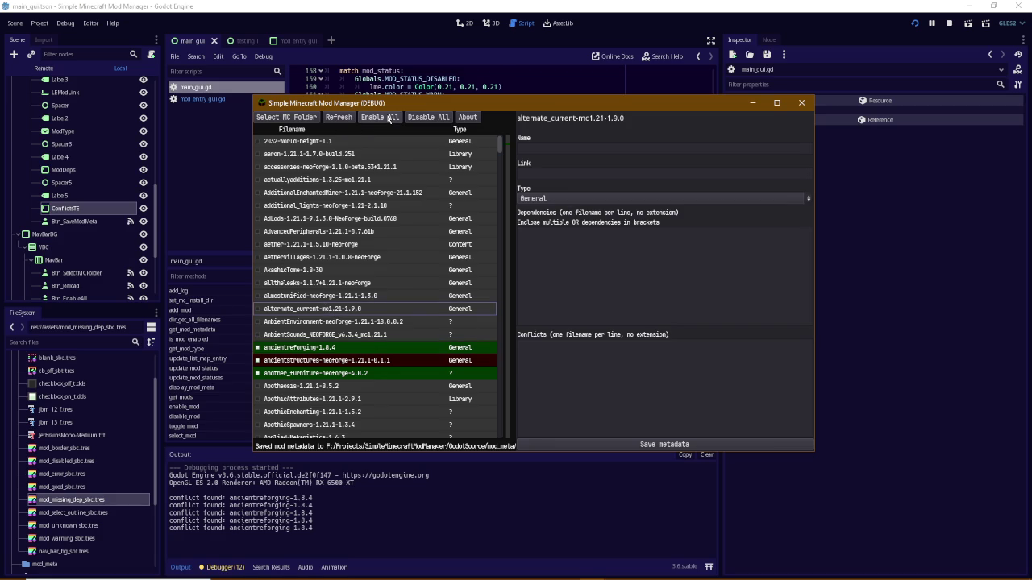
click(390, 119)
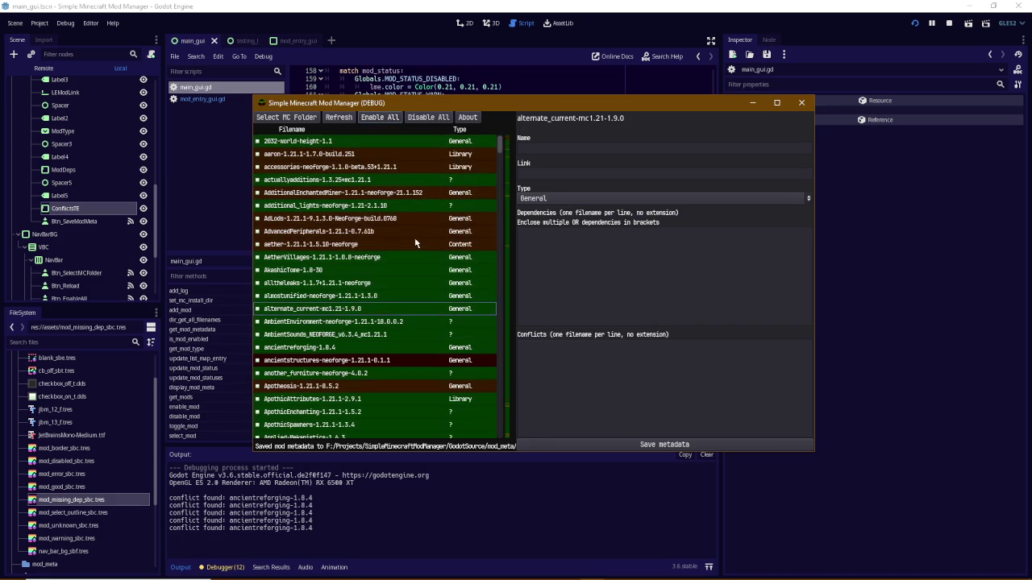
mouse_move(499, 147)
mouse_down()
mouse_move(487, 430)
mouse_move(487, 144)
mouse_up()
click(435, 570)
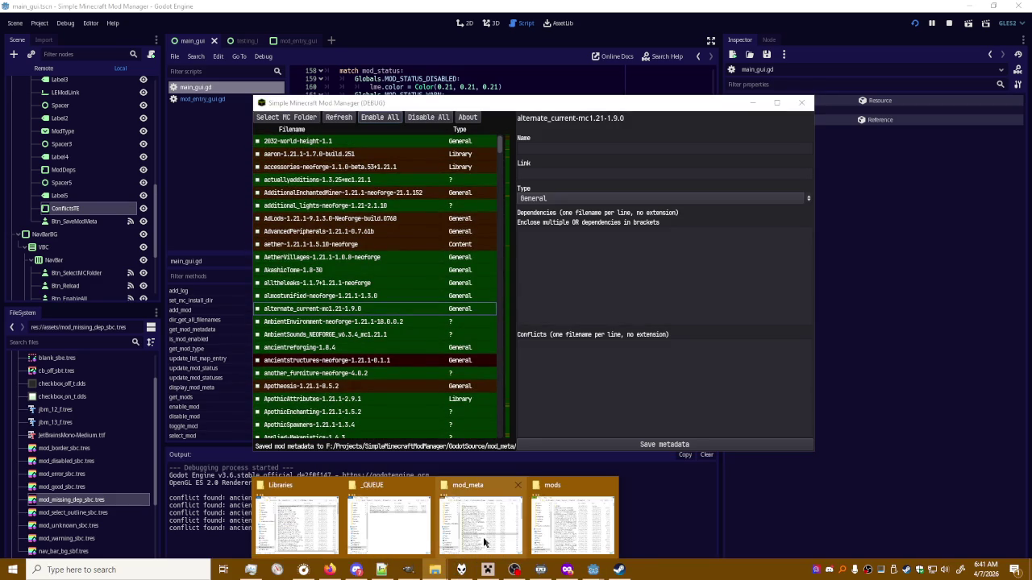
Bring up the mod_meta and 1.21.1_NeoForge mods folders and select the armory-neoforge jar
click(494, 523)
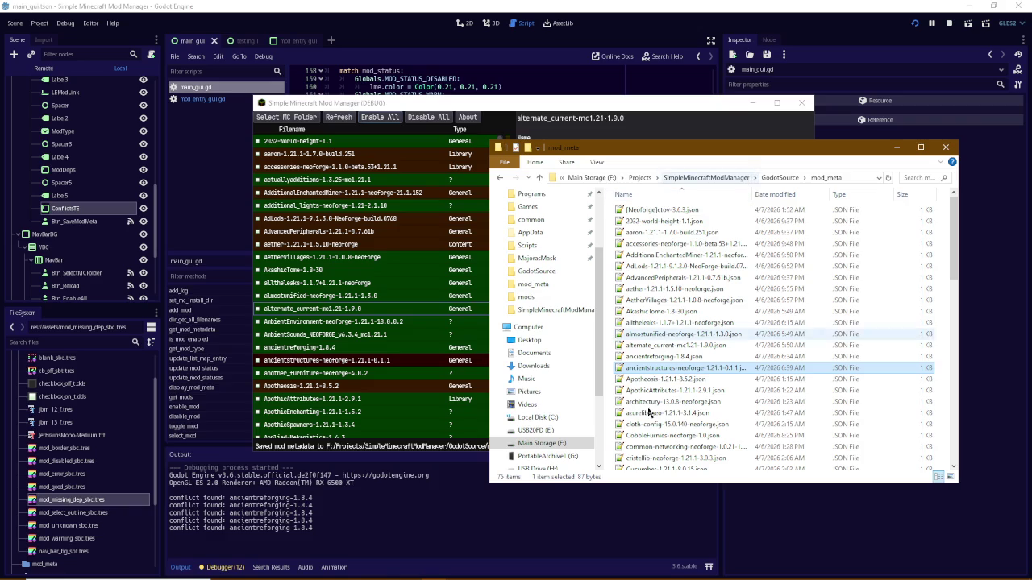
mouse_move(441, 570)
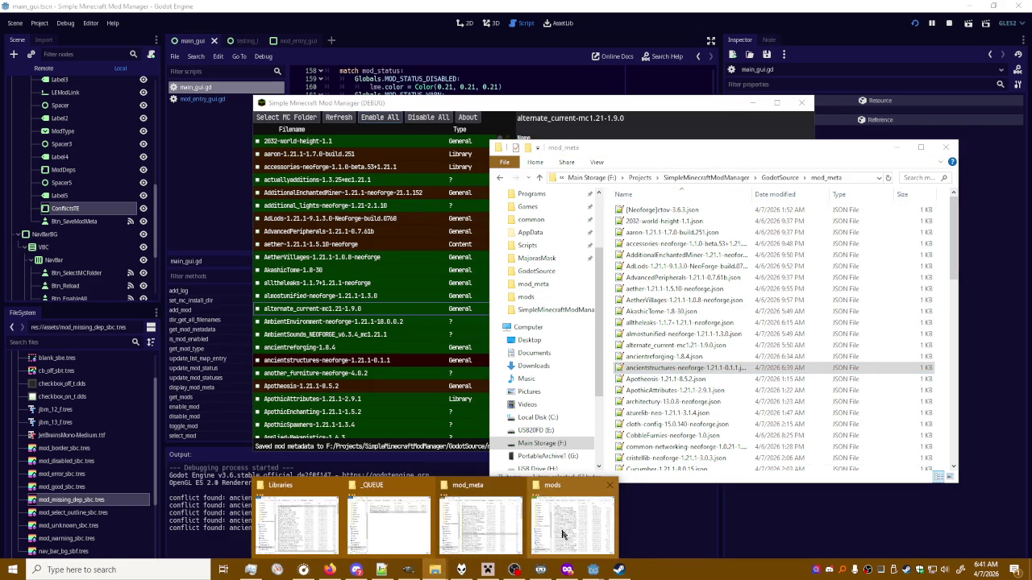
click(565, 528)
scroll(720, 384, down, 8)
click(673, 307)
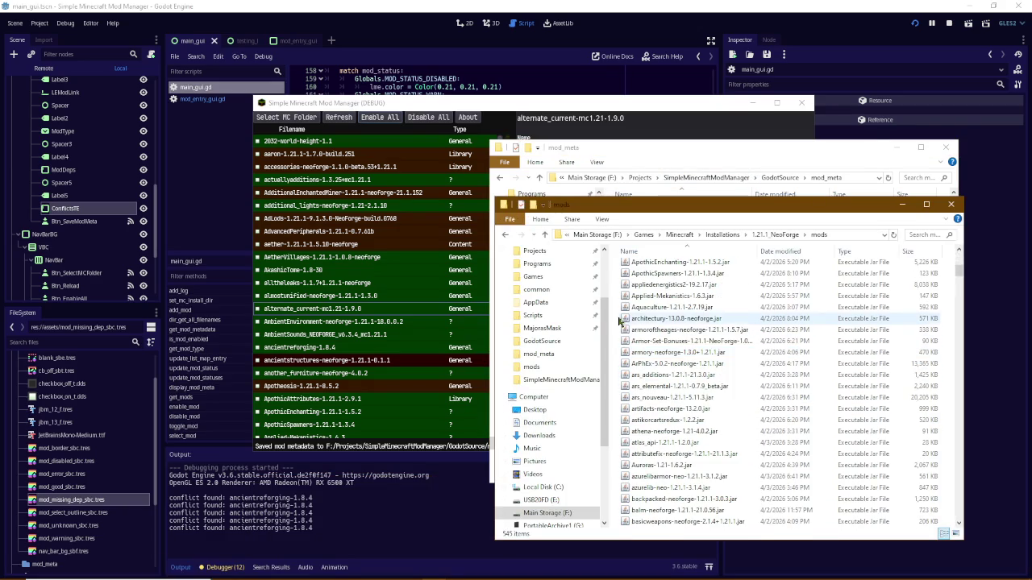
shift+click(674, 387)
click(677, 353)
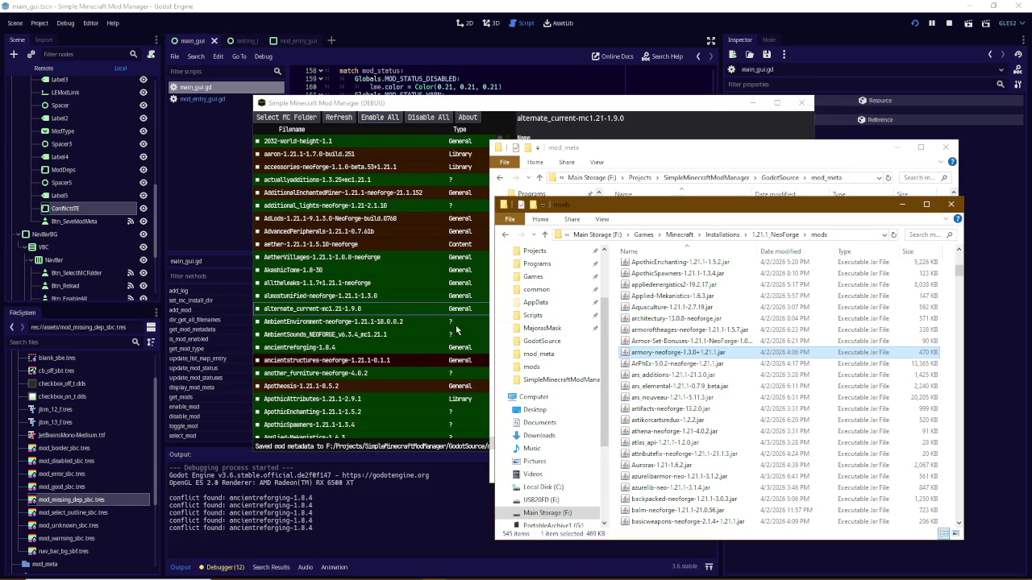
Clear ancientstructures' ancientreforging conflict entry and save its metadata
click(425, 359)
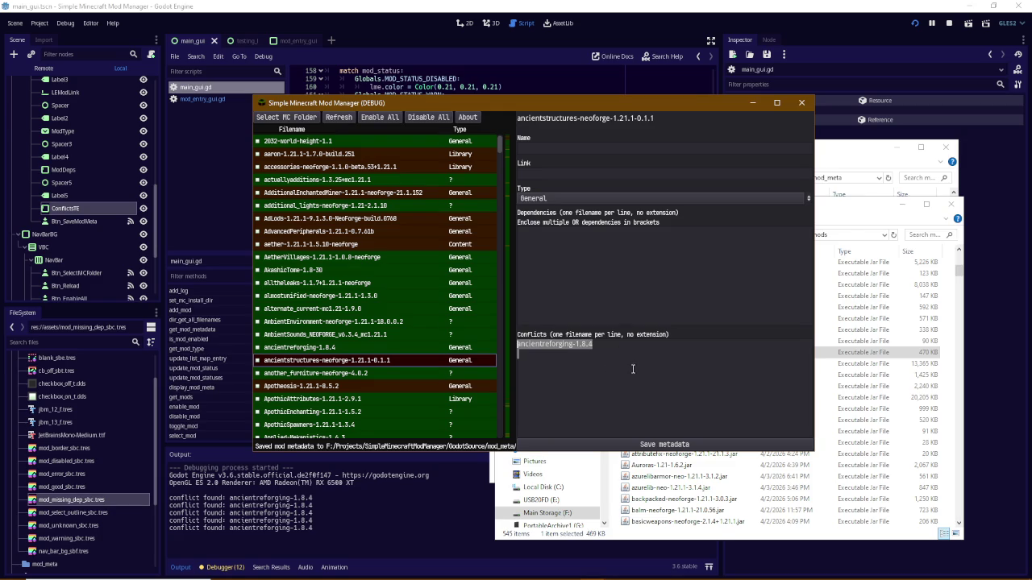
key(BackSpace)
click(646, 445)
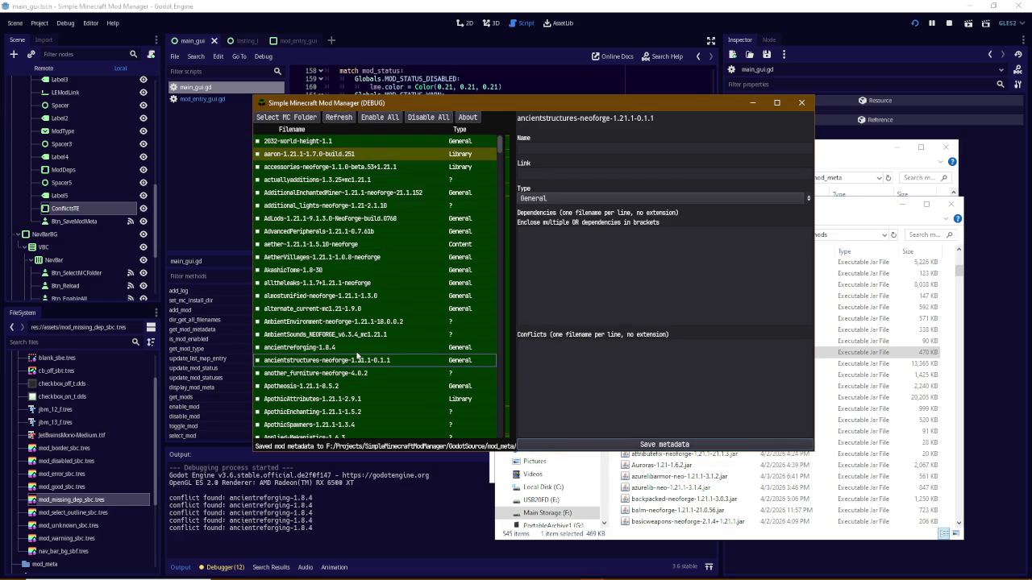
Browse the aether and AkashicTome details, refresh the mod list, and disable every mod
click(354, 231)
click(353, 244)
click(342, 274)
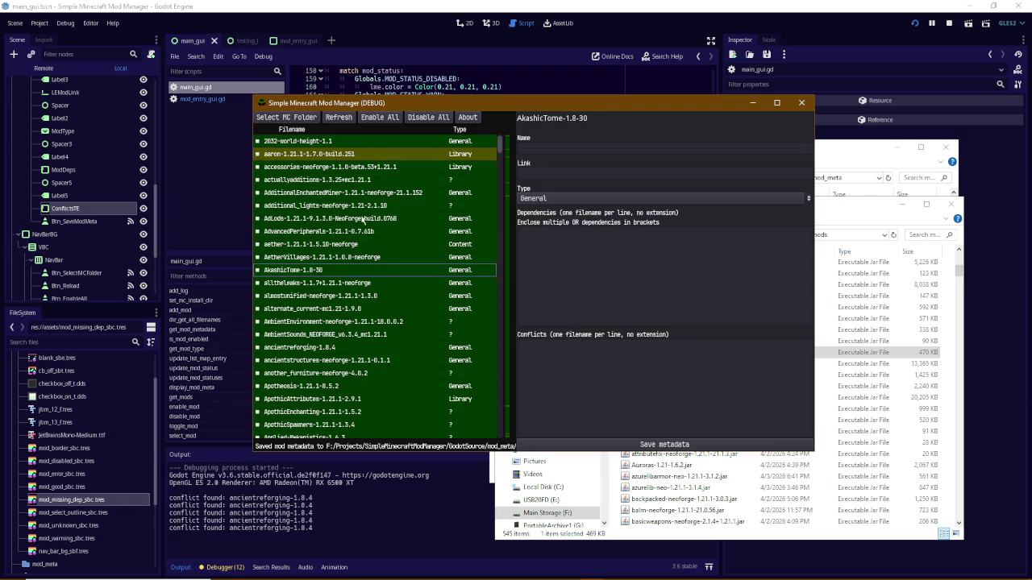
click(350, 119)
click(349, 118)
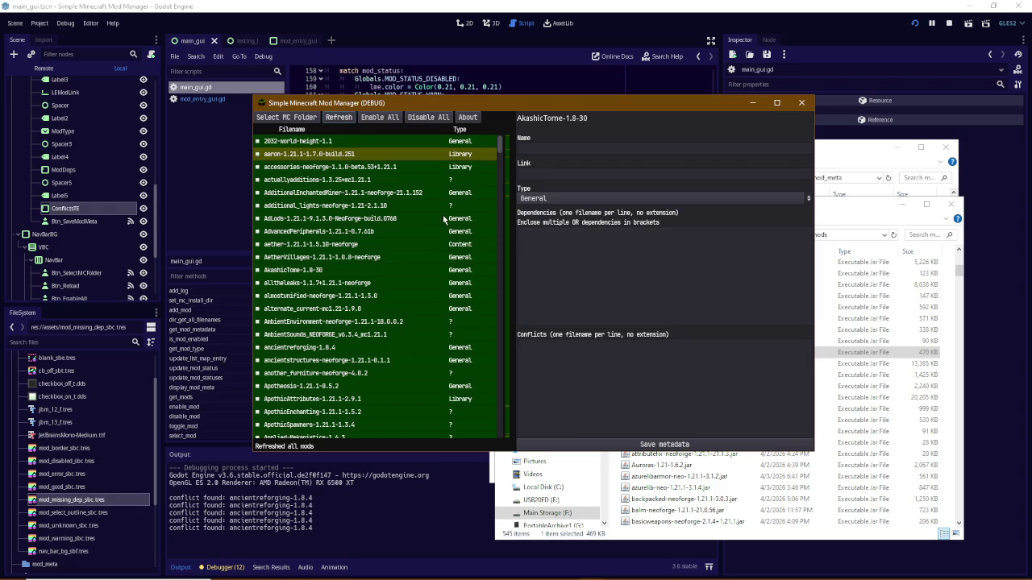
click(428, 117)
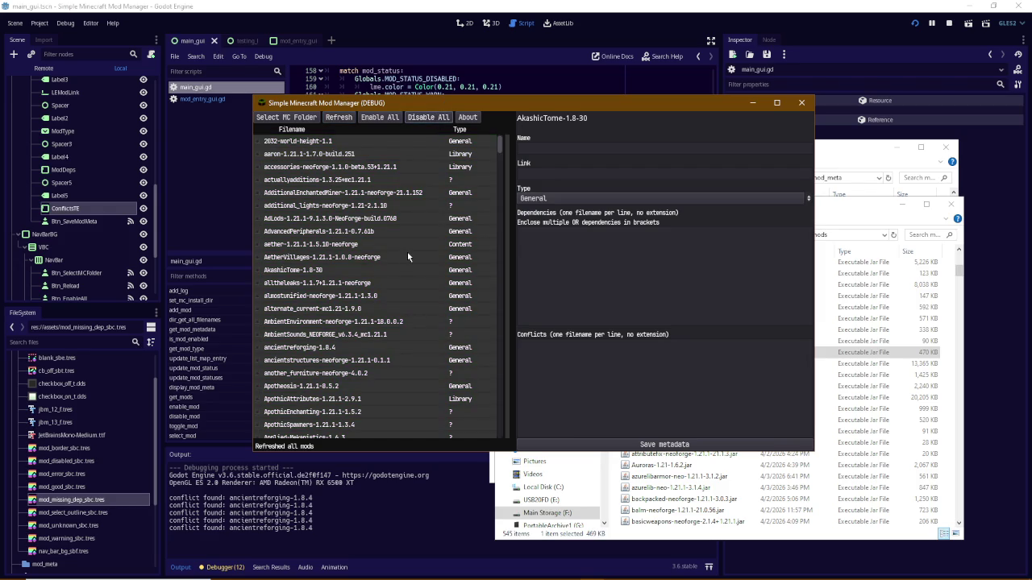
click(755, 491)
Widen the Name column and scroll the mods folder, checking files like AkashicTome-1.8-30.jarDISABLED
scroll(755, 495, down, 10)
drag(756, 254, 773, 255)
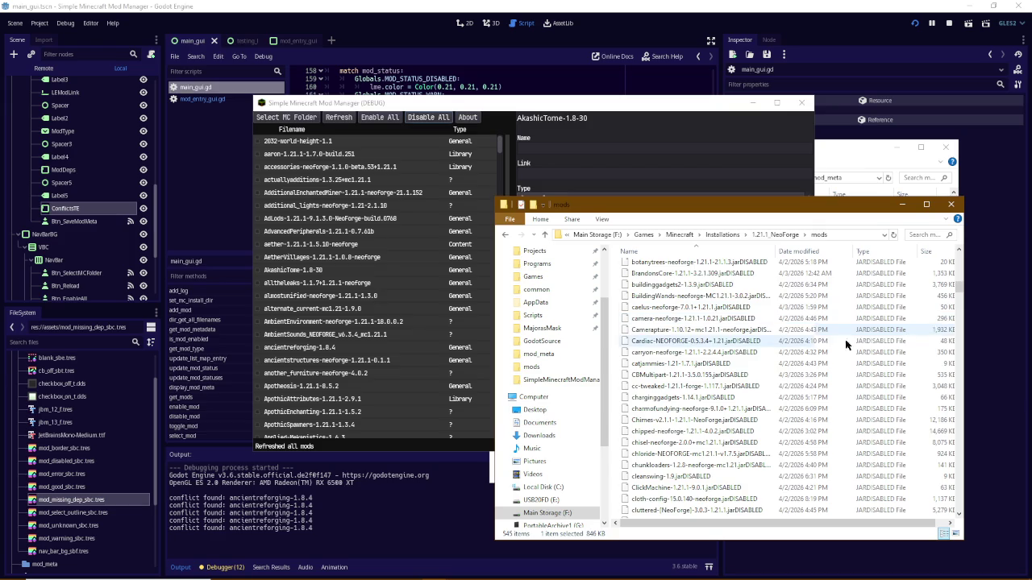
scroll(854, 343, down, 9)
scroll(840, 345, down, 12)
scroll(840, 345, down, 5)
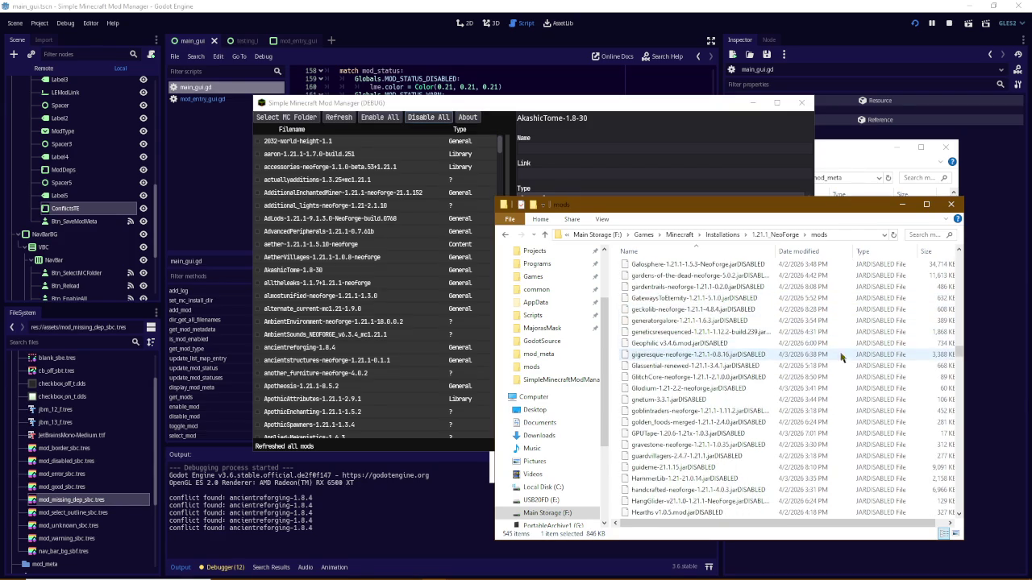
drag(959, 353, 960, 256)
click(649, 267)
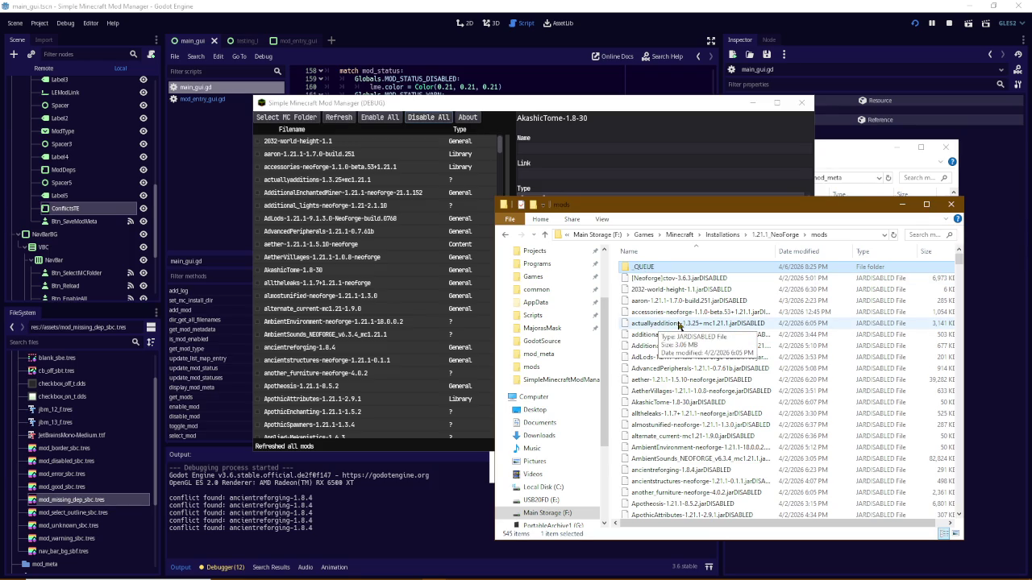
mouse_move(626, 281)
mouse_down()
mouse_move(669, 302)
mouse_move(790, 454)
mouse_up()
click(728, 403)
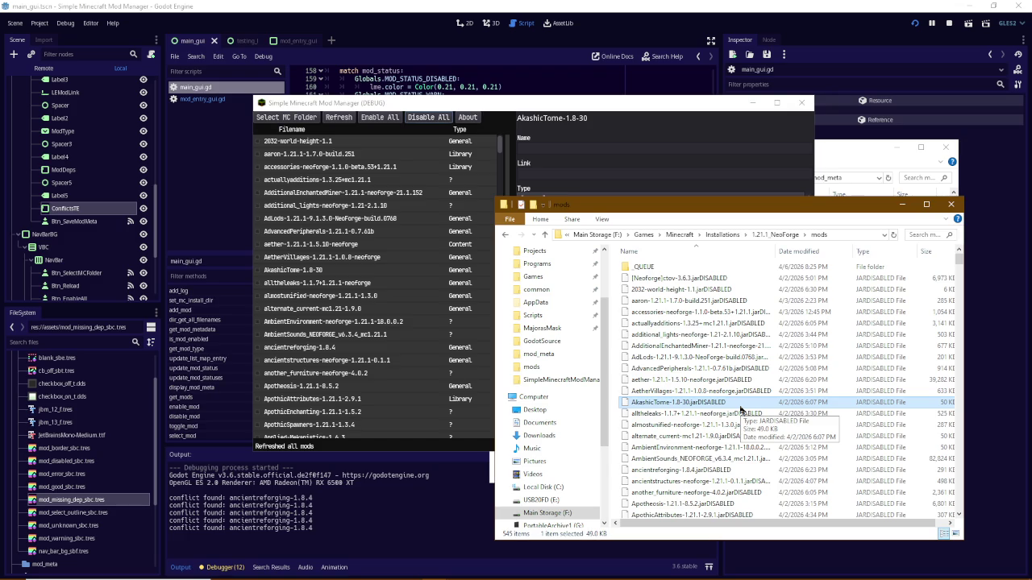
click(492, 108)
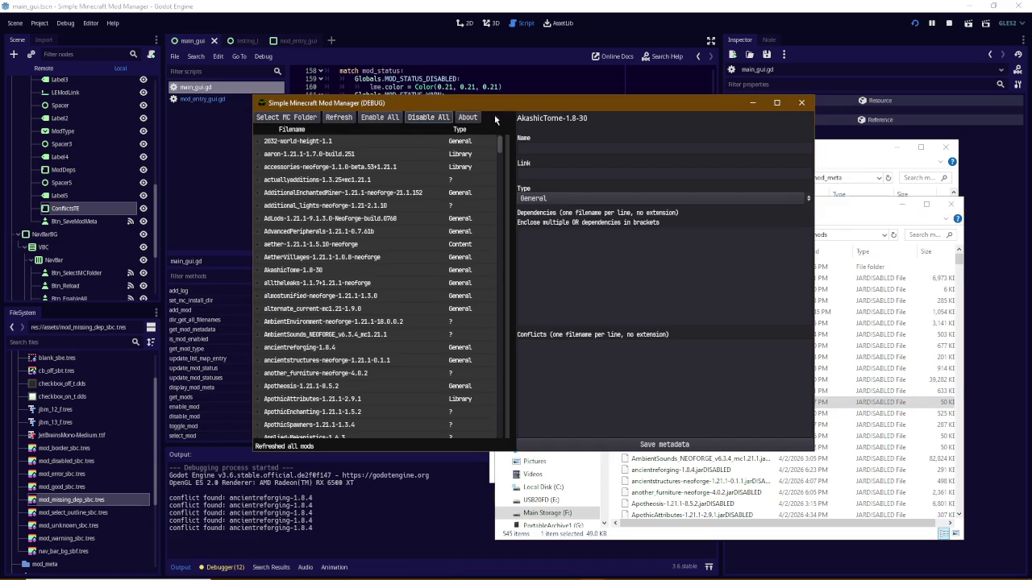
Enable aether, AkashicTome, AmbientSounds, ancientstructures, actuallyadditions, additional_lights, AdLods and alltheleaks
click(257, 244)
click(258, 273)
click(265, 312)
click(259, 335)
click(260, 360)
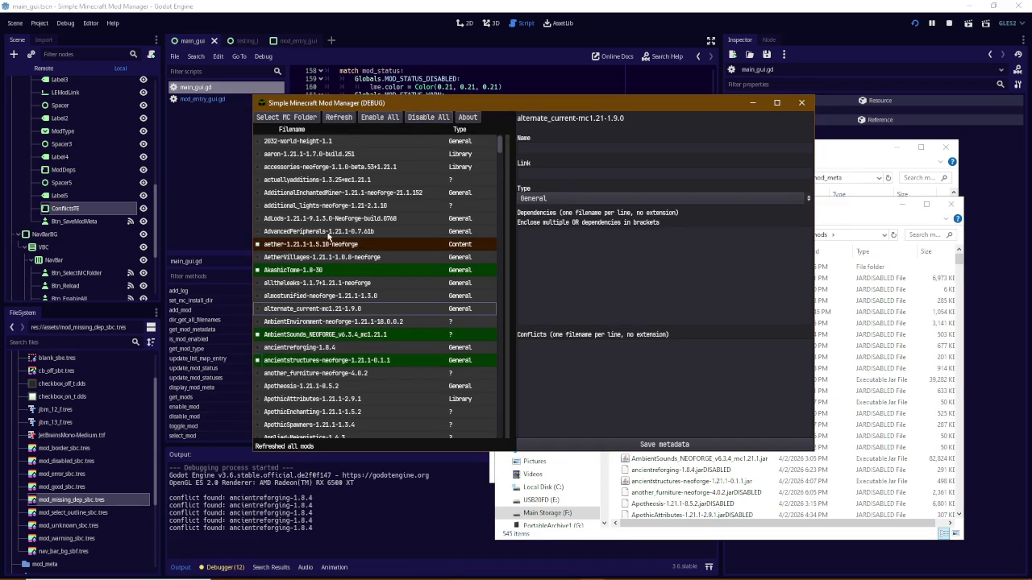
click(258, 179)
click(257, 206)
click(258, 218)
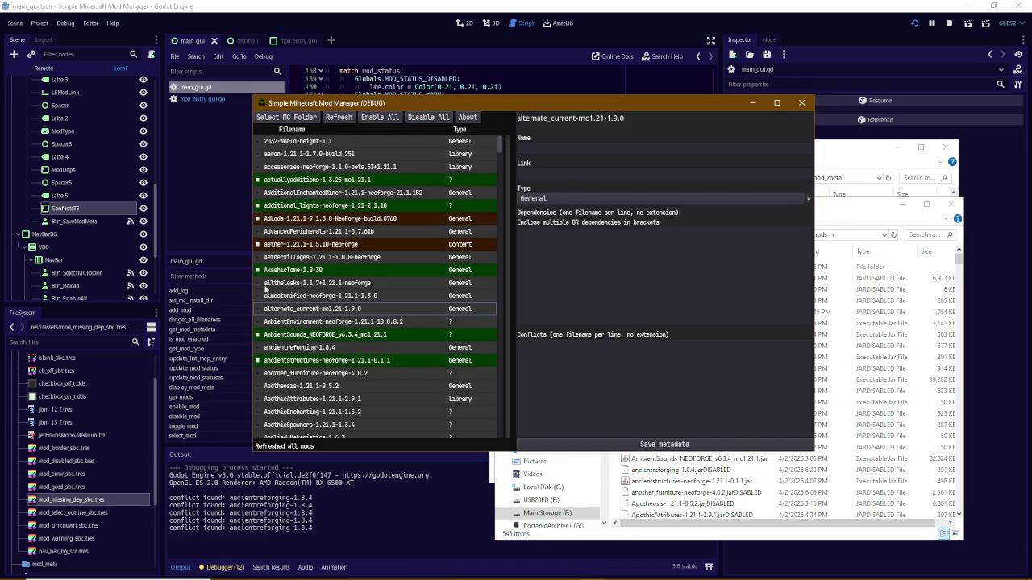
click(258, 283)
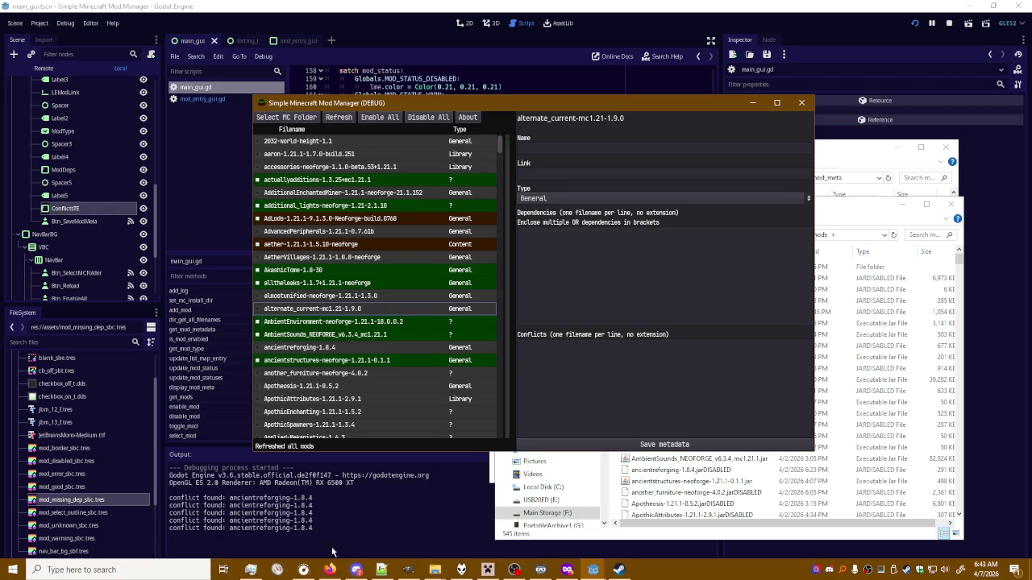